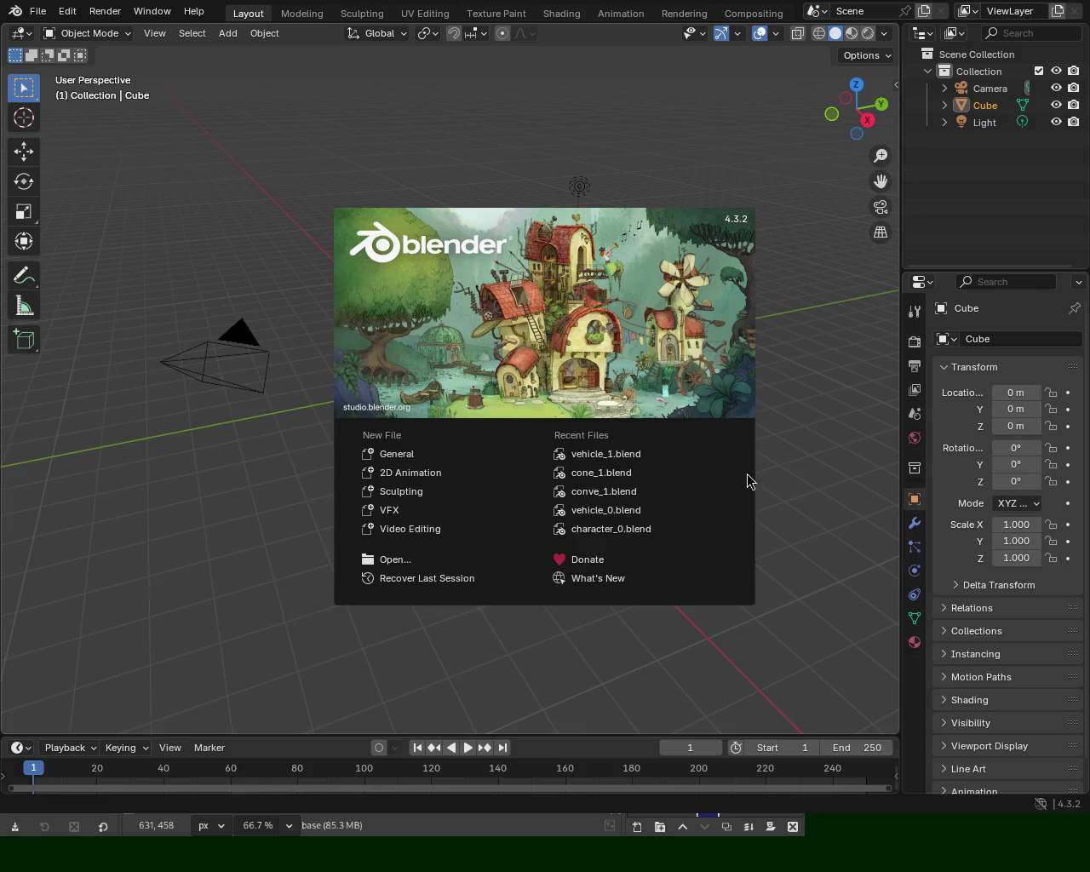
Dismiss the splash screen and open vehicle_1.blend from the recent files list.
left_click(7, 16)
left_click(38, 11)
mouse_move(79, 65)
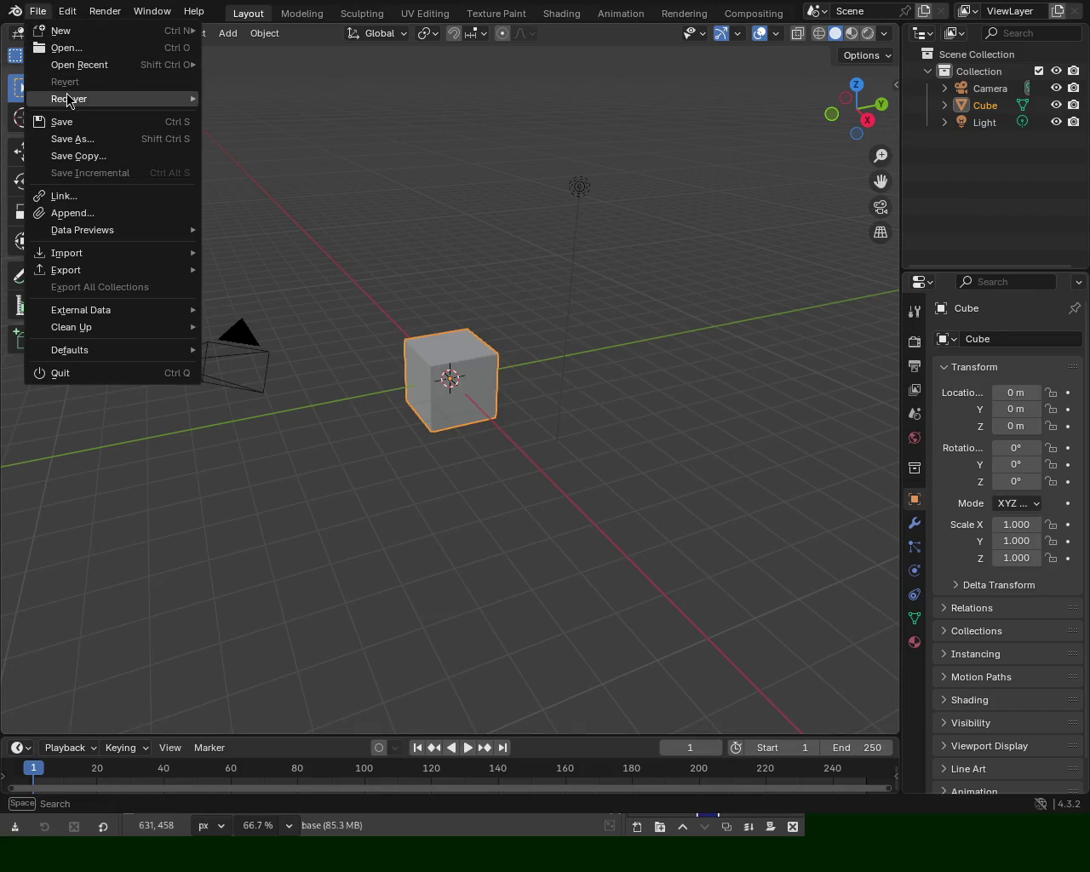
left_click(261, 67)
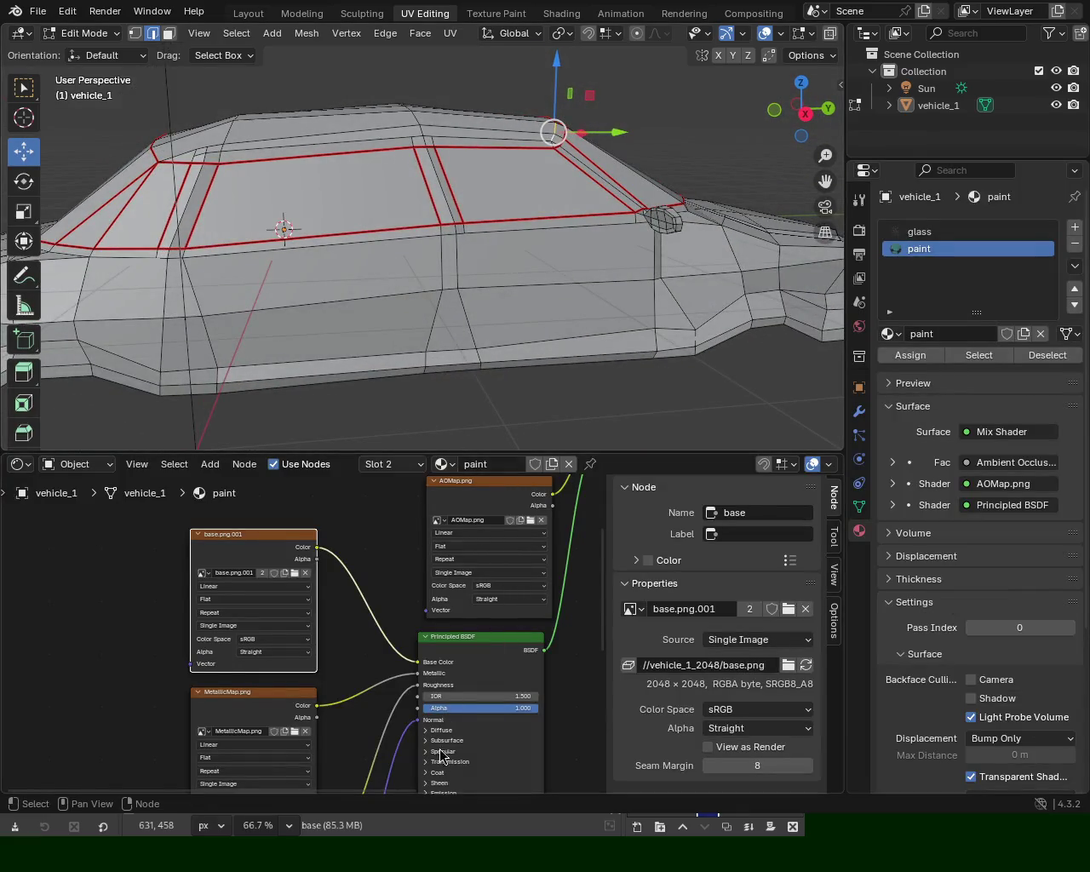
Enlarge the node editor area and zoom to fit all the image map nodes.
left_click_drag(509, 449, 509, 173)
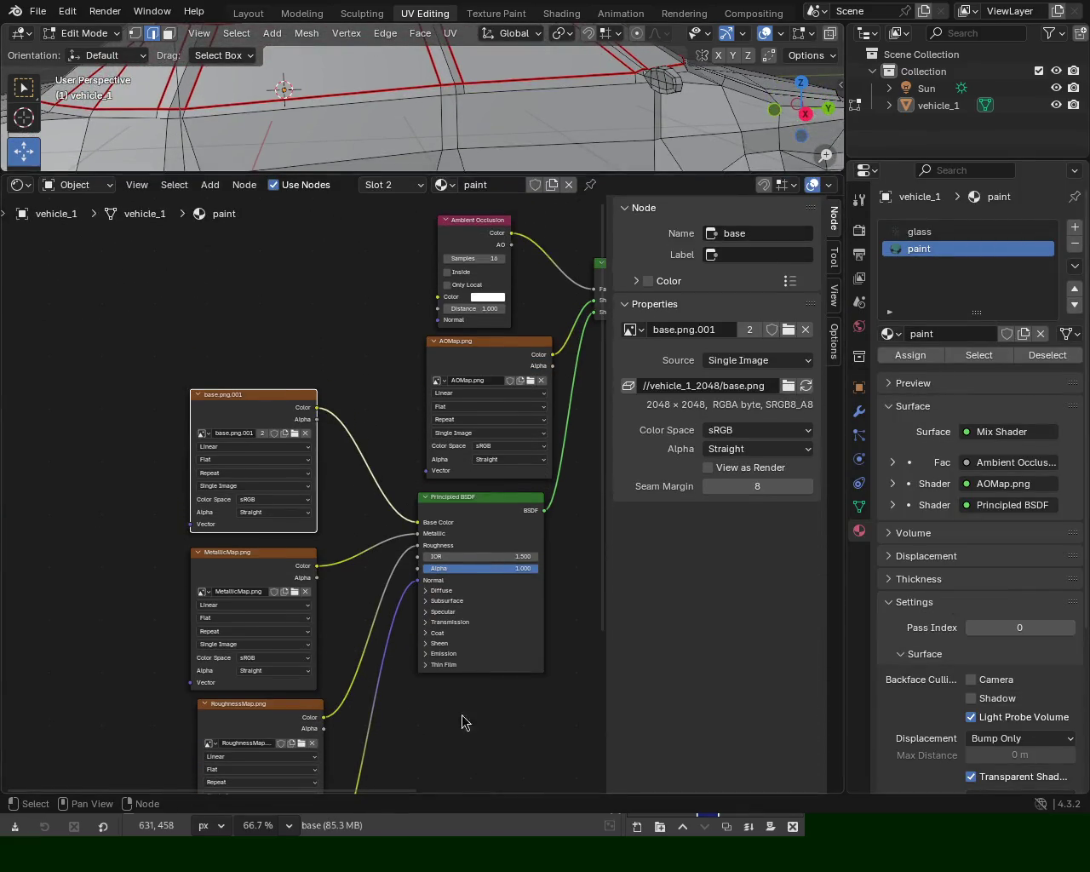
mouse_move(440, 669)
middle_mouse_down("ctrl")
mouse_move(448, 596)
mouse_move(396, 575)
mouse_move(407, 640)
middle_mouse_up("ctrl")
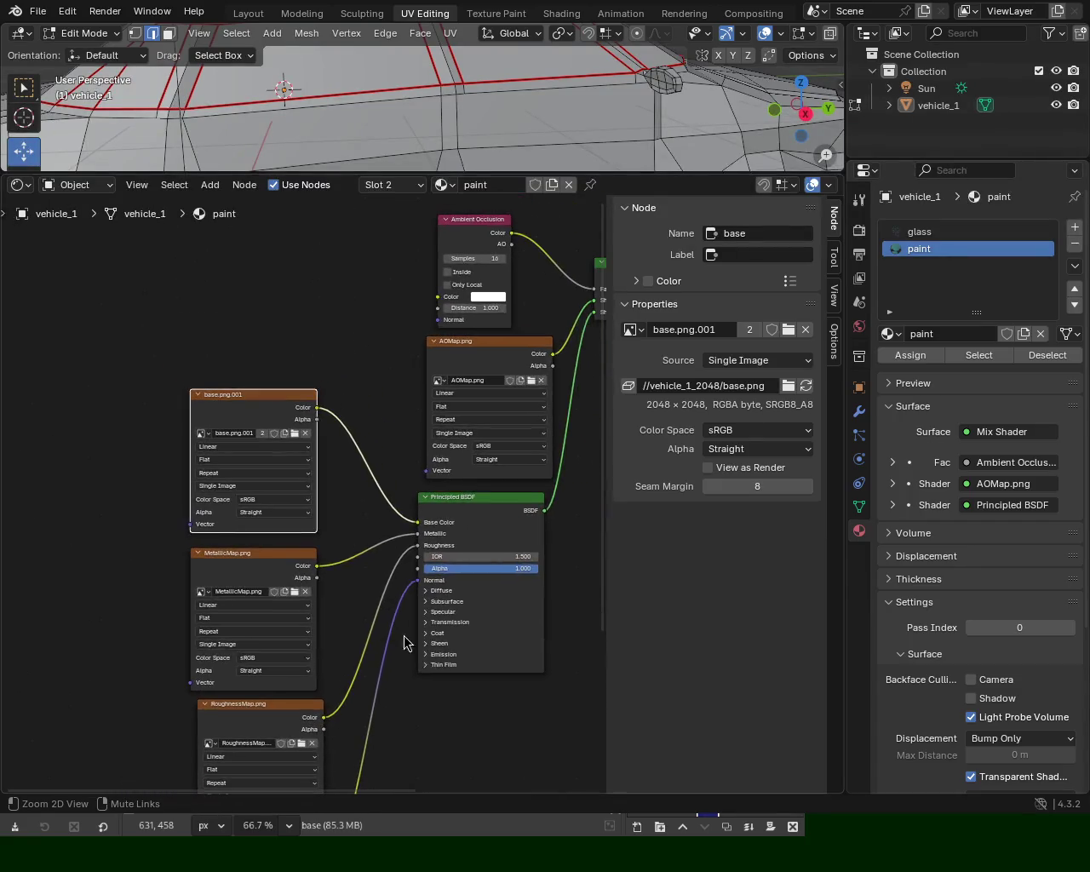
middle_click_drag(455, 738, 449, 606)
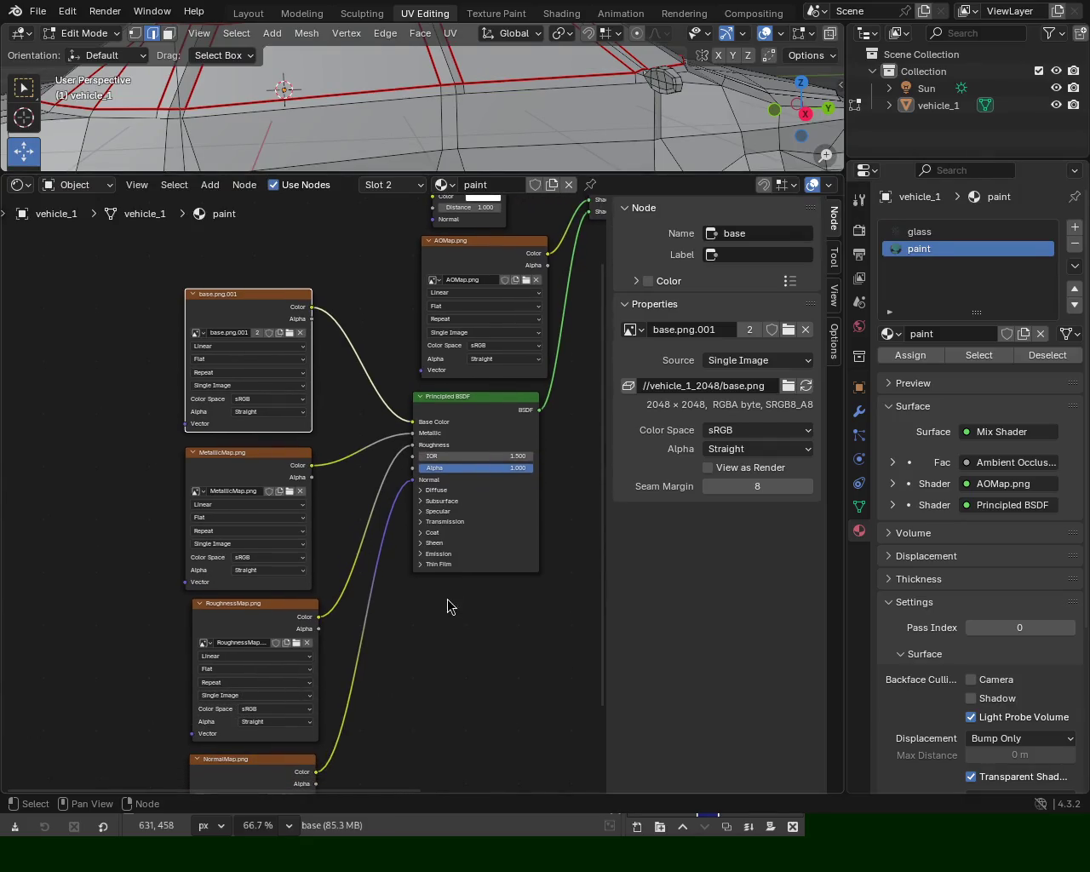
Expand the Principled BSDF's Specular panel and frame it alongside the map nodes.
left_click(427, 512)
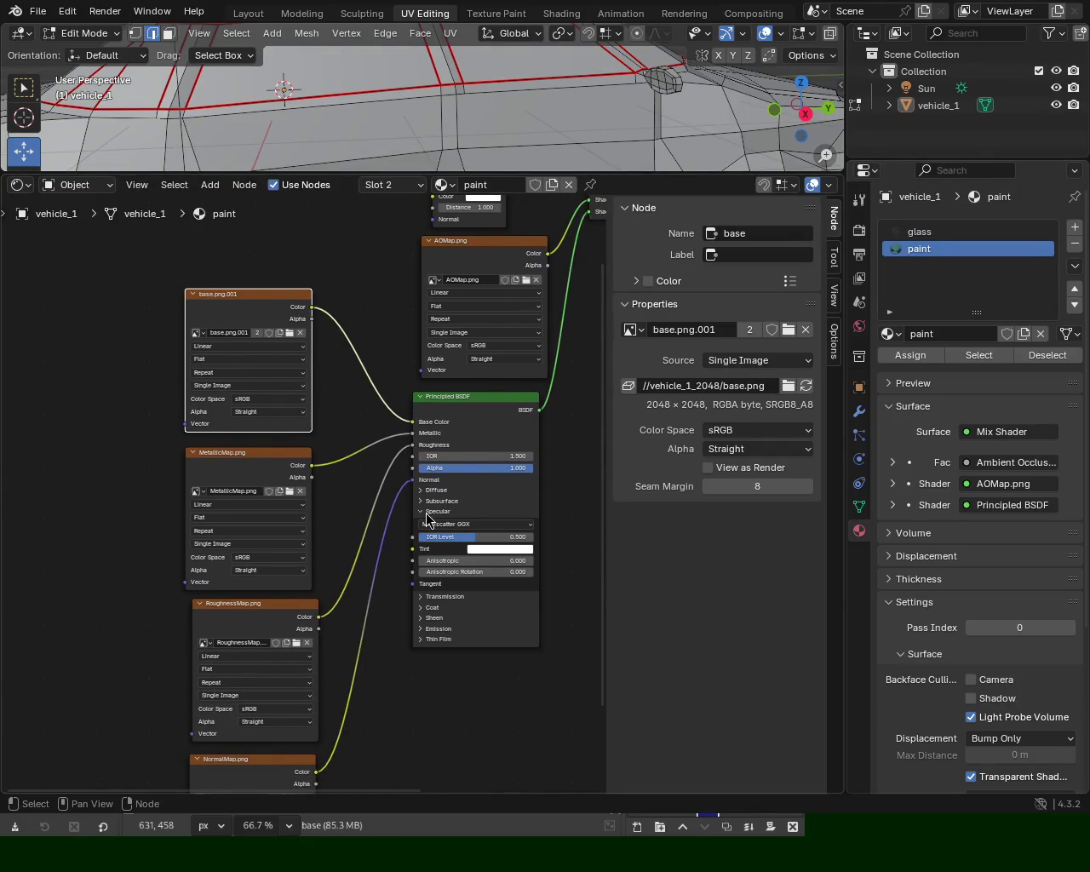
left_click(426, 513)
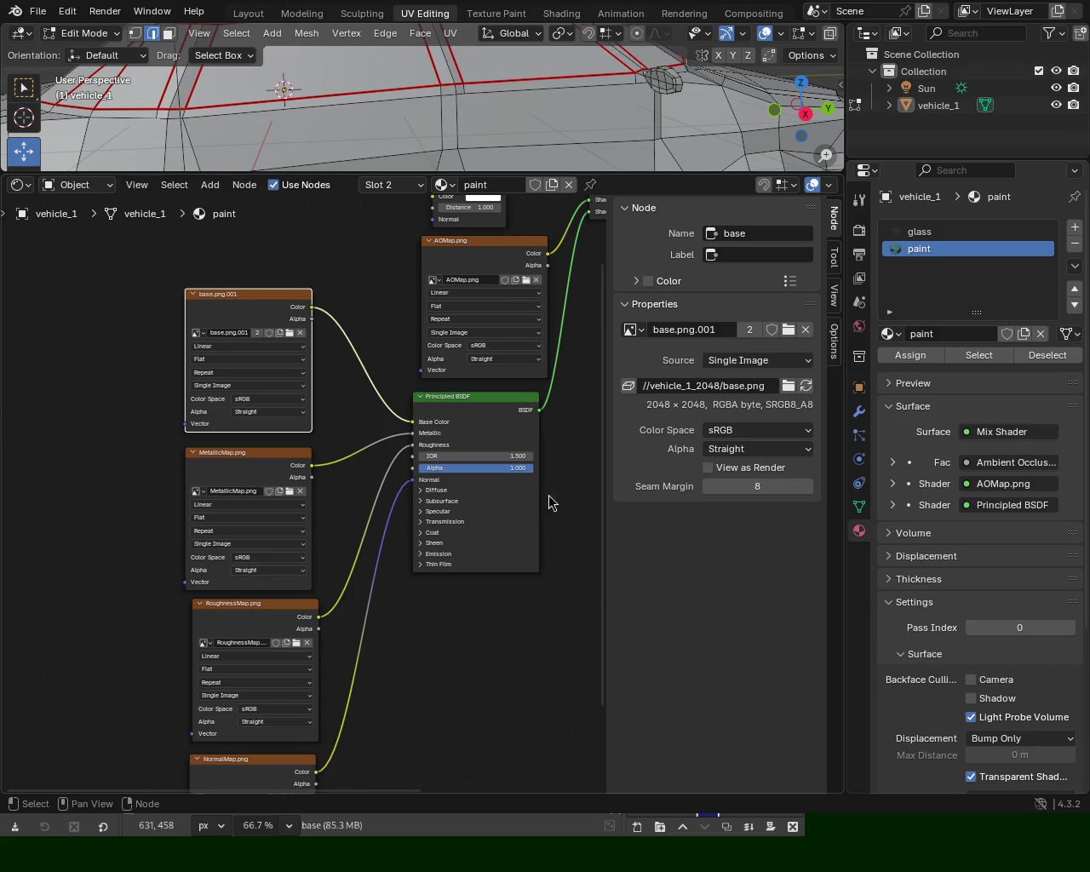
left_click(437, 512)
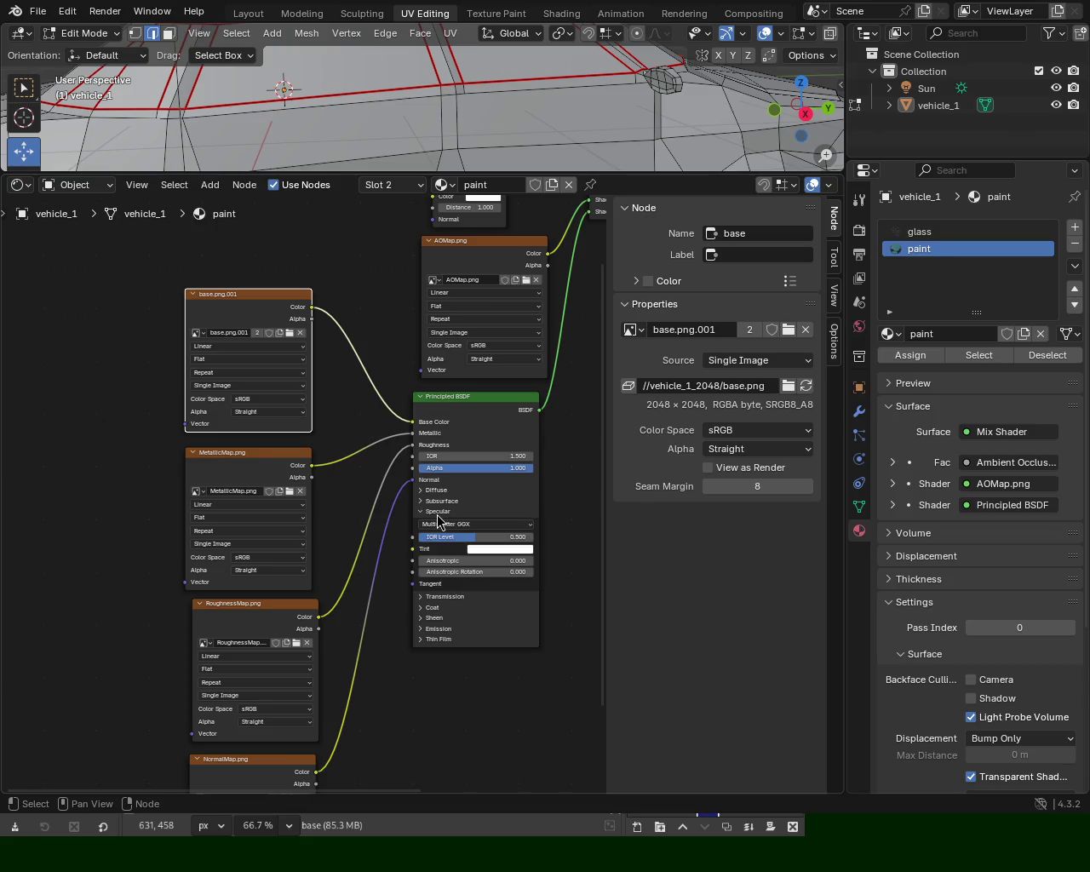
middle_click_drag(454, 703, 410, 586, "ctrl")
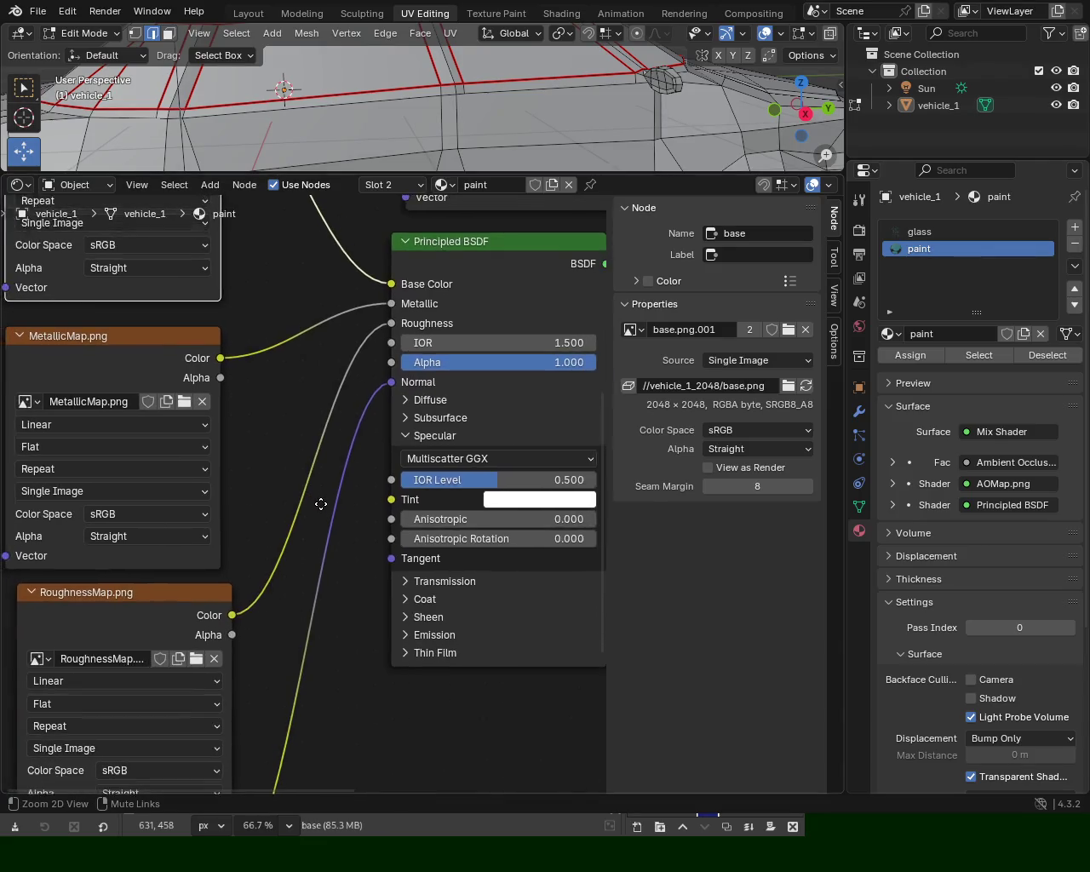
middle_click_drag(410, 586, 325, 522, "ctrl")
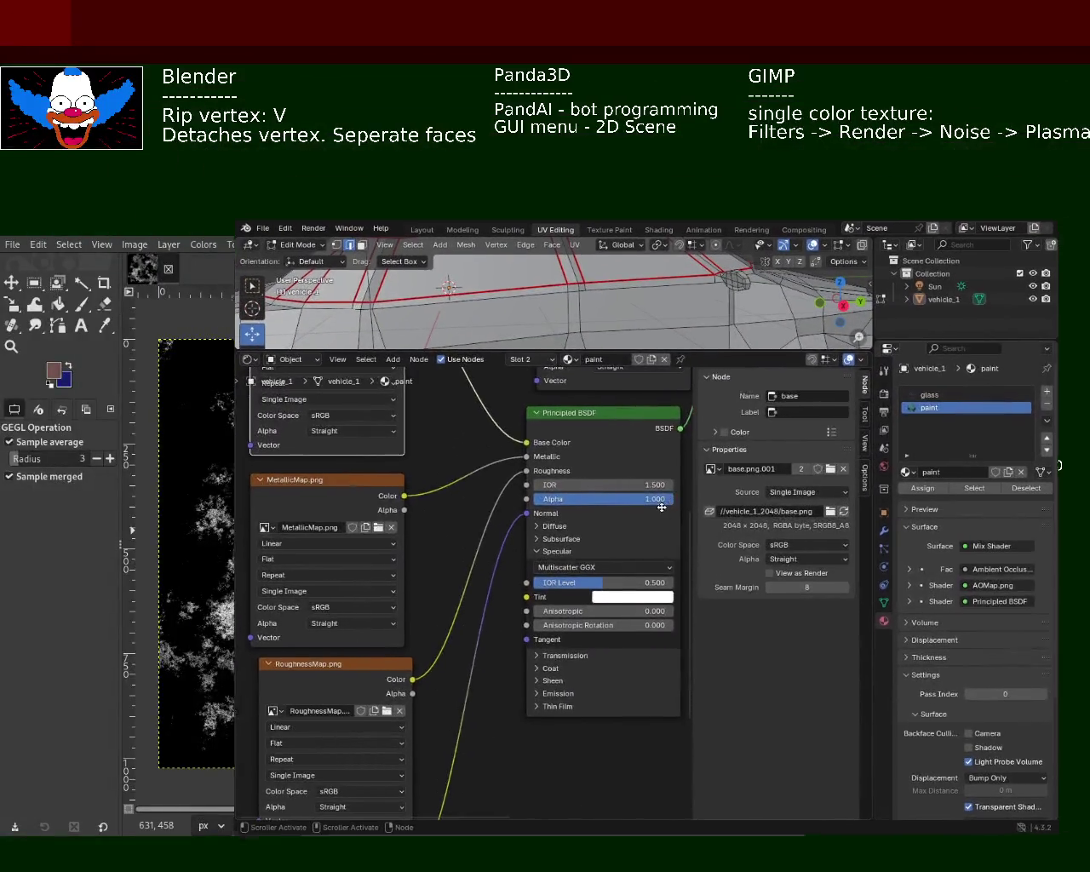
left_click_drag(661, 508, 620, 570, "alt")
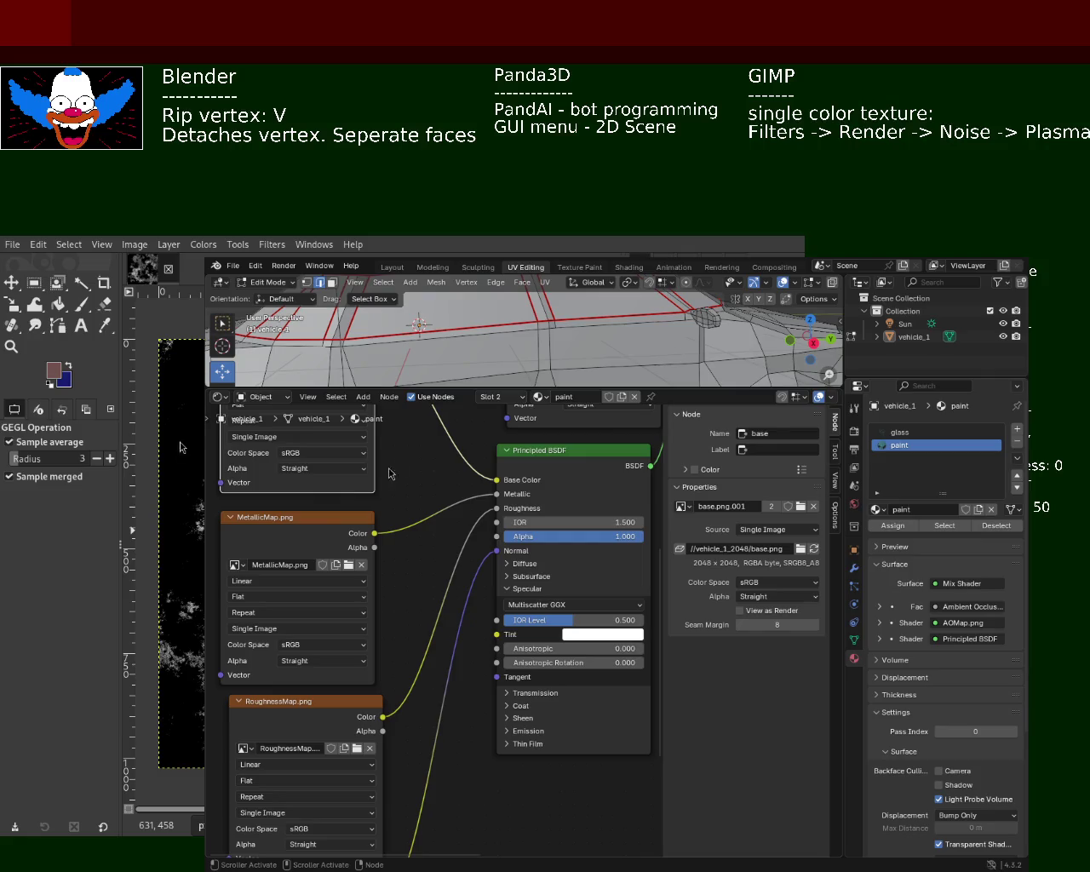
Move the Blender window left to reveal the GIMP texture-map preparation notes.
left_click_drag(665, 585, 362, 577, "alt")
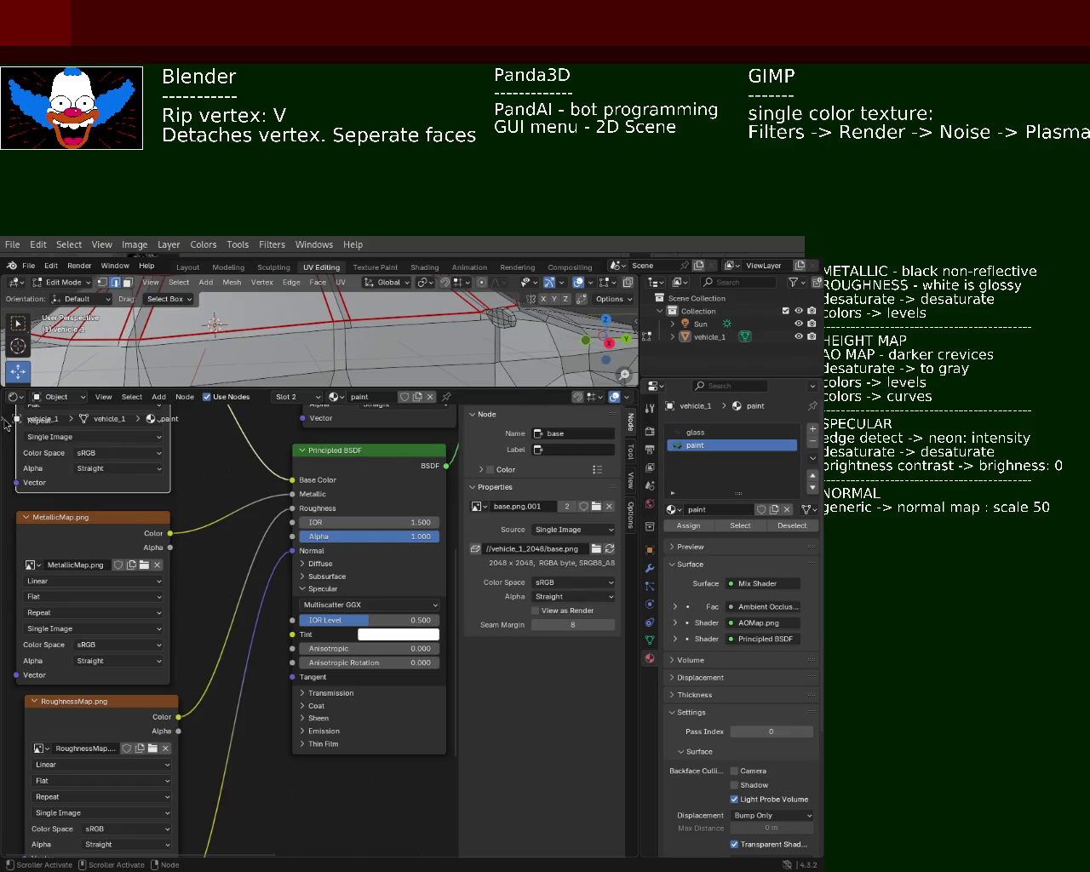
Shrink the Blender window so GIMP's noise texture and map layers show behind it.
right_click_drag(538, 394, 494, 427, "alt")
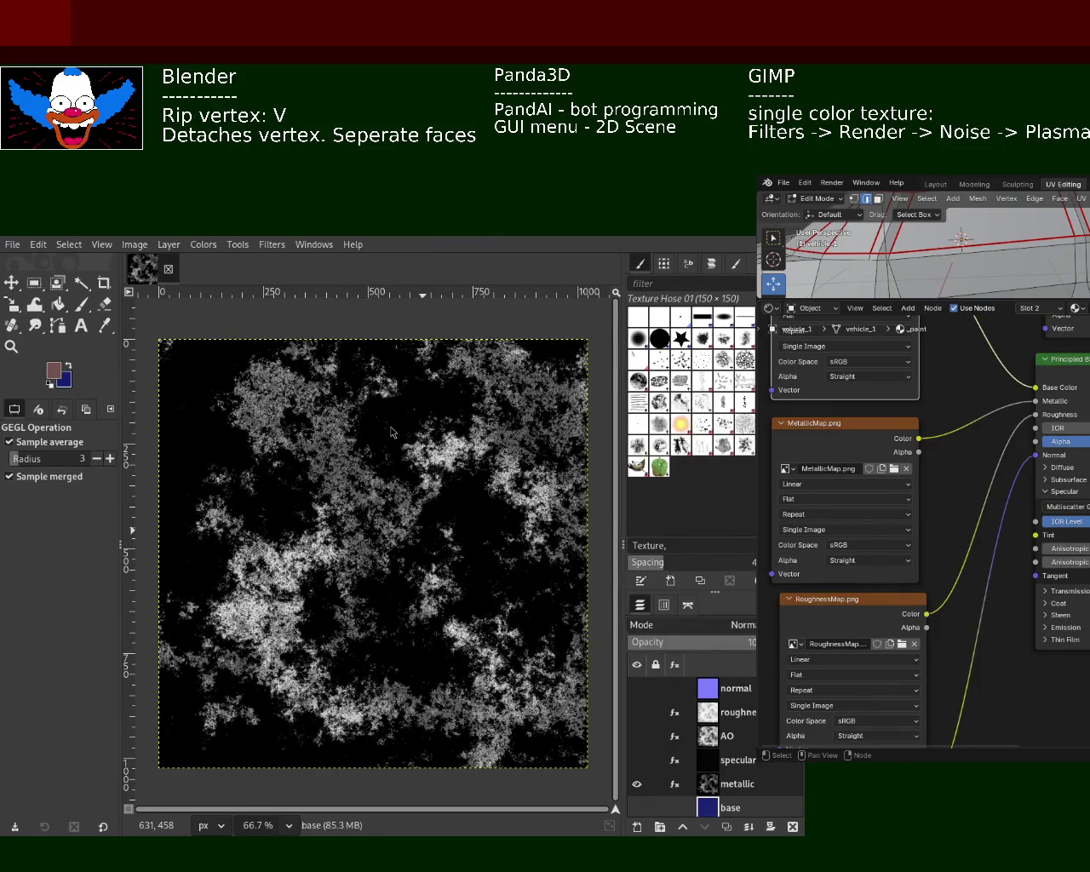
Hide the metallic layer and show the blue base layer in GIMP.
left_click(637, 784)
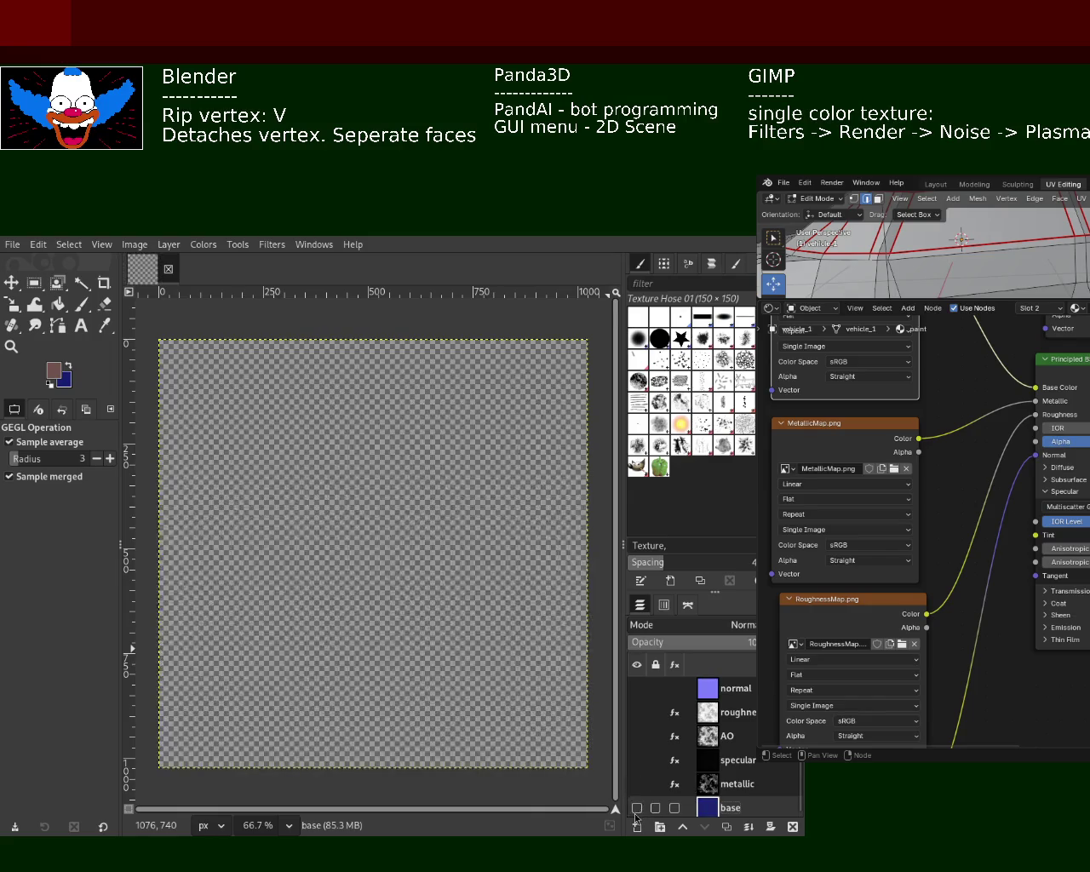
left_click(637, 808)
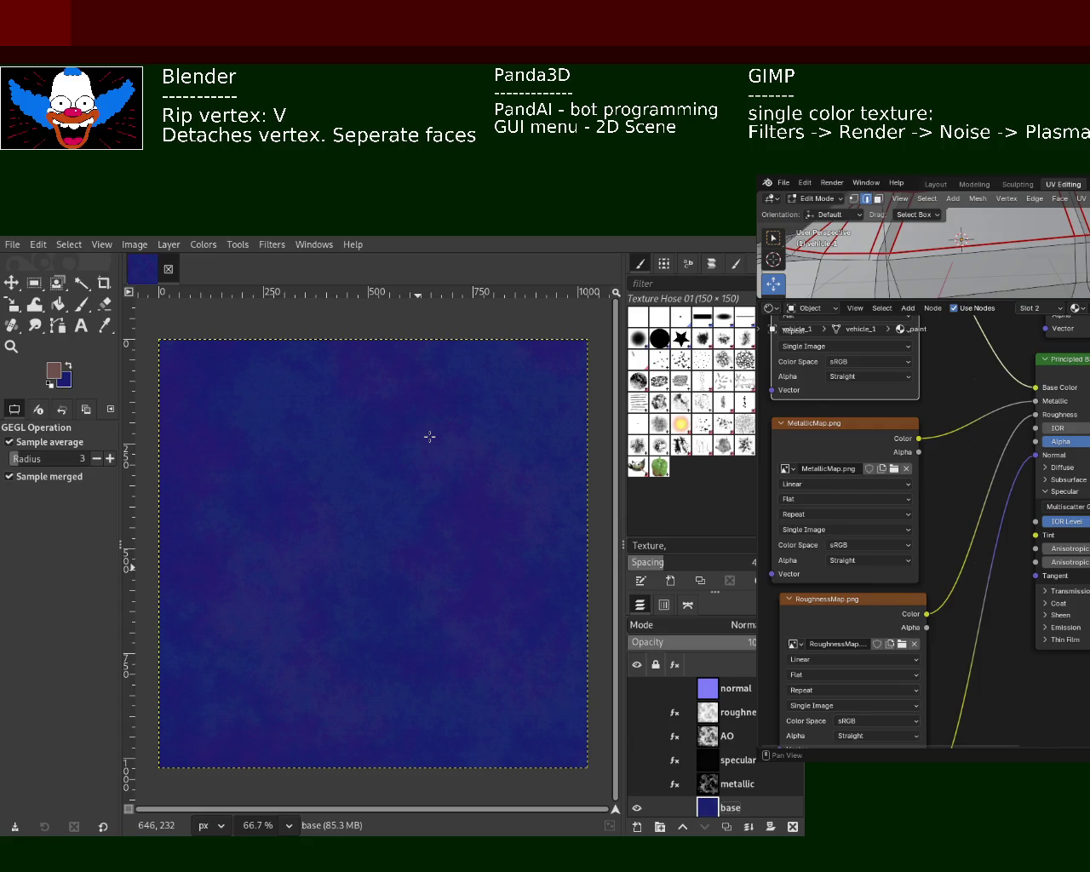
left_click(732, 690)
double_click(725, 688)
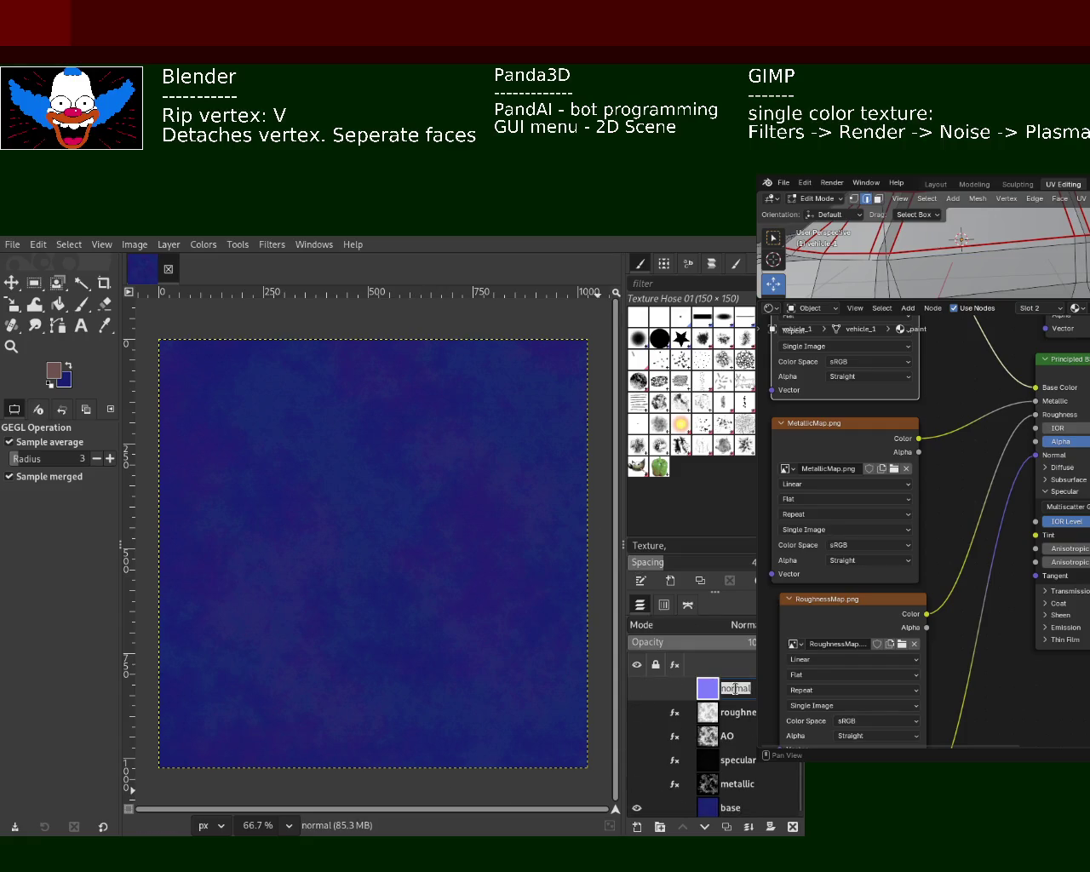
left_click(721, 688)
key("Delete")
type("N")
key("Return")
double_click(732, 711)
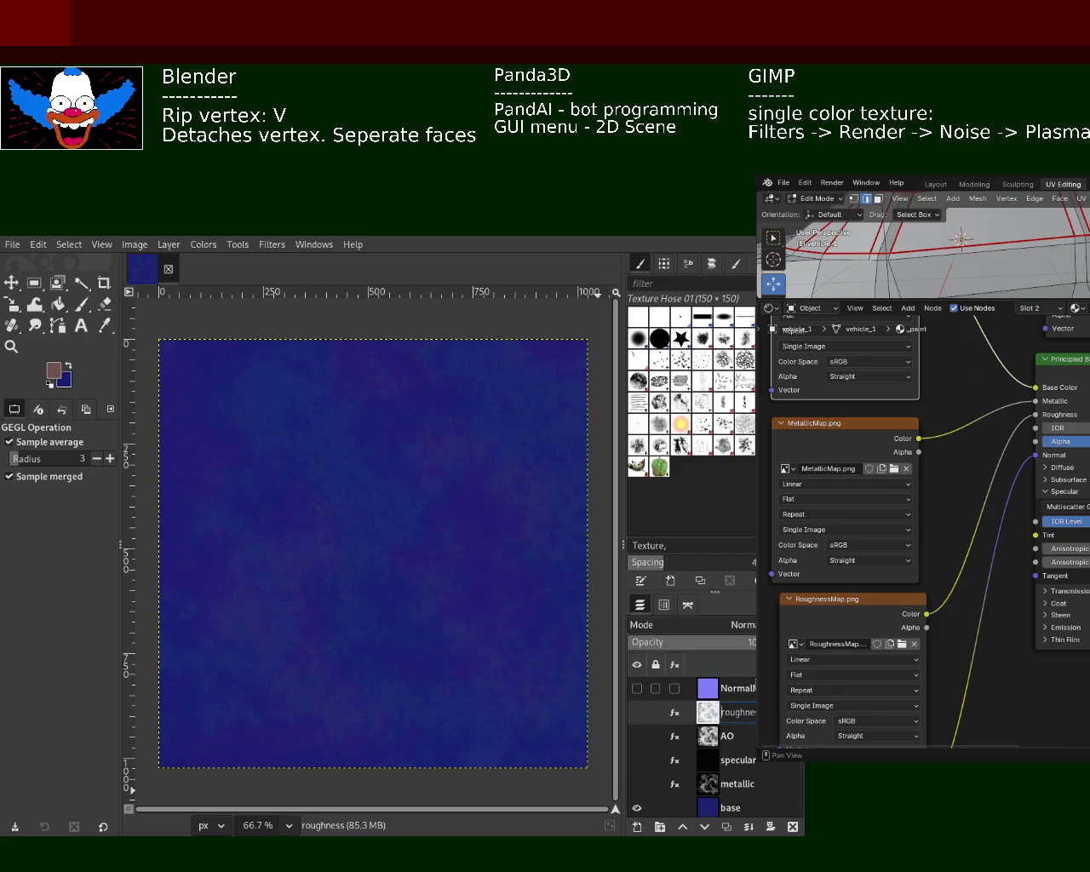
double_click(738, 688)
double_click(730, 713)
double_click(742, 689)
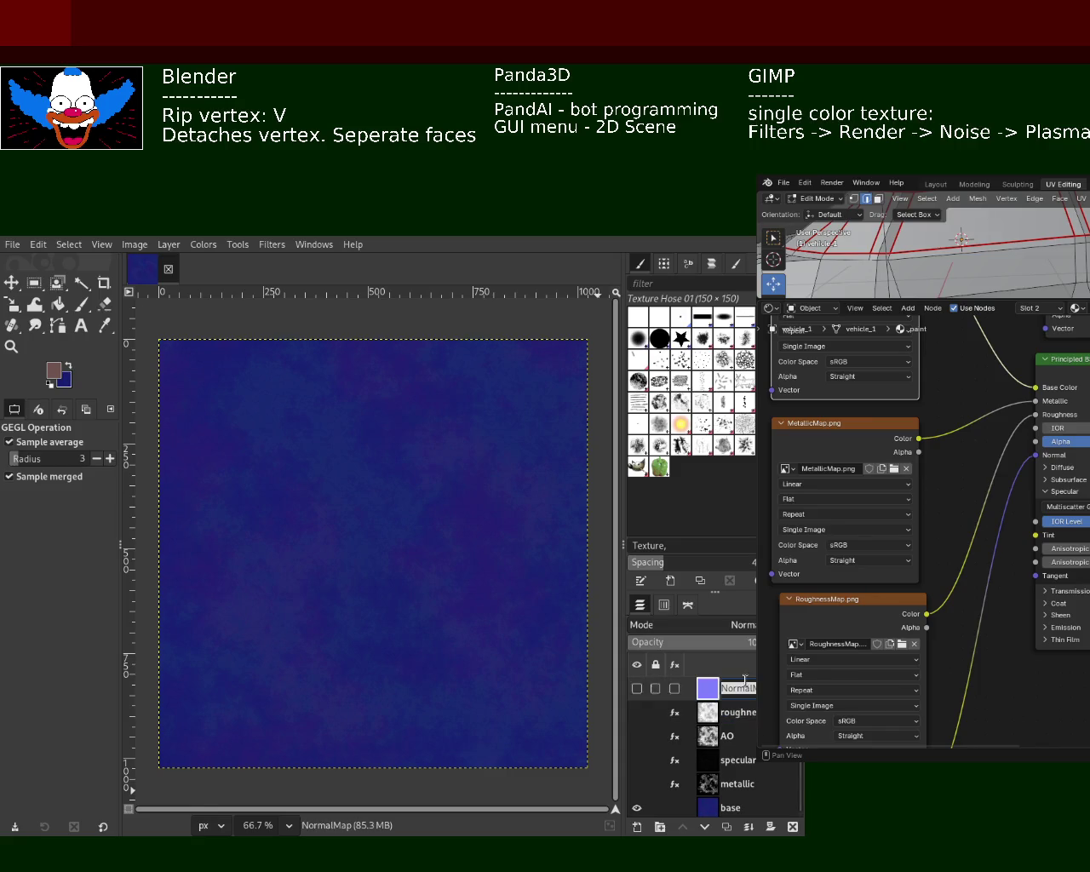
type("normal")
key("Return")
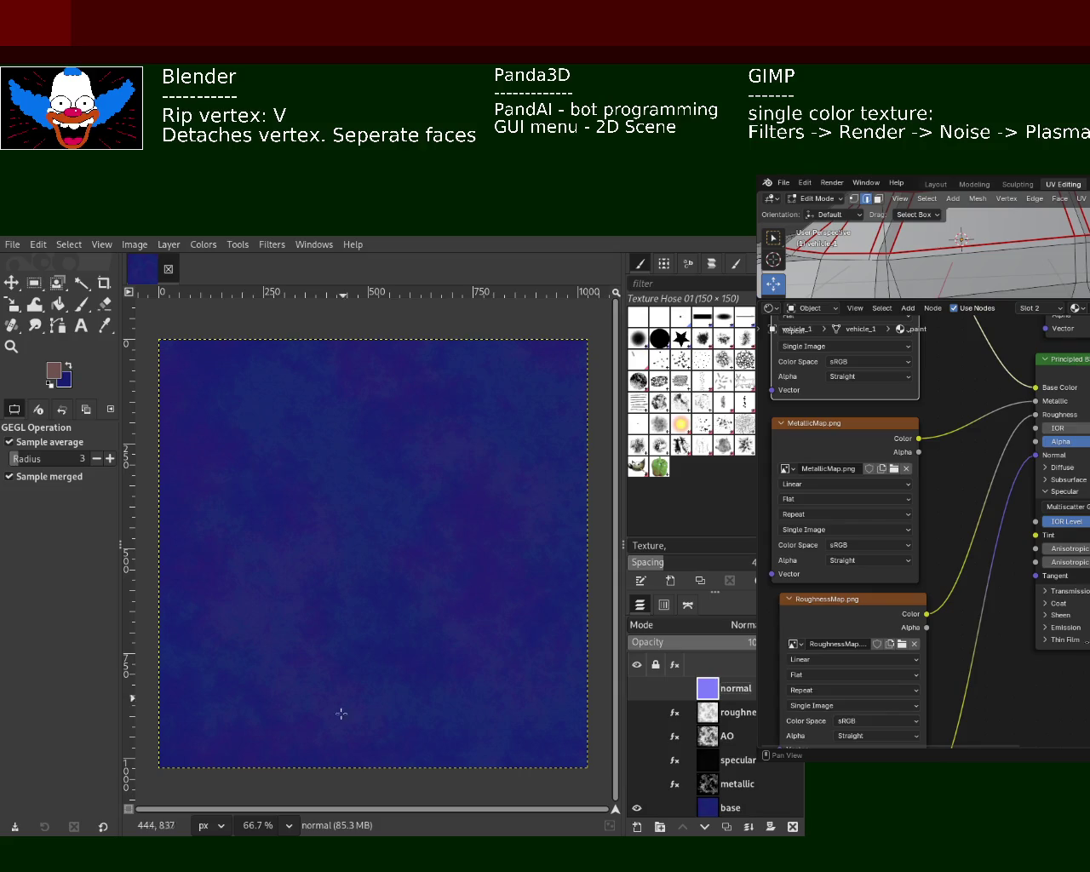
mouse_move(678, 807)
left_click(708, 805)
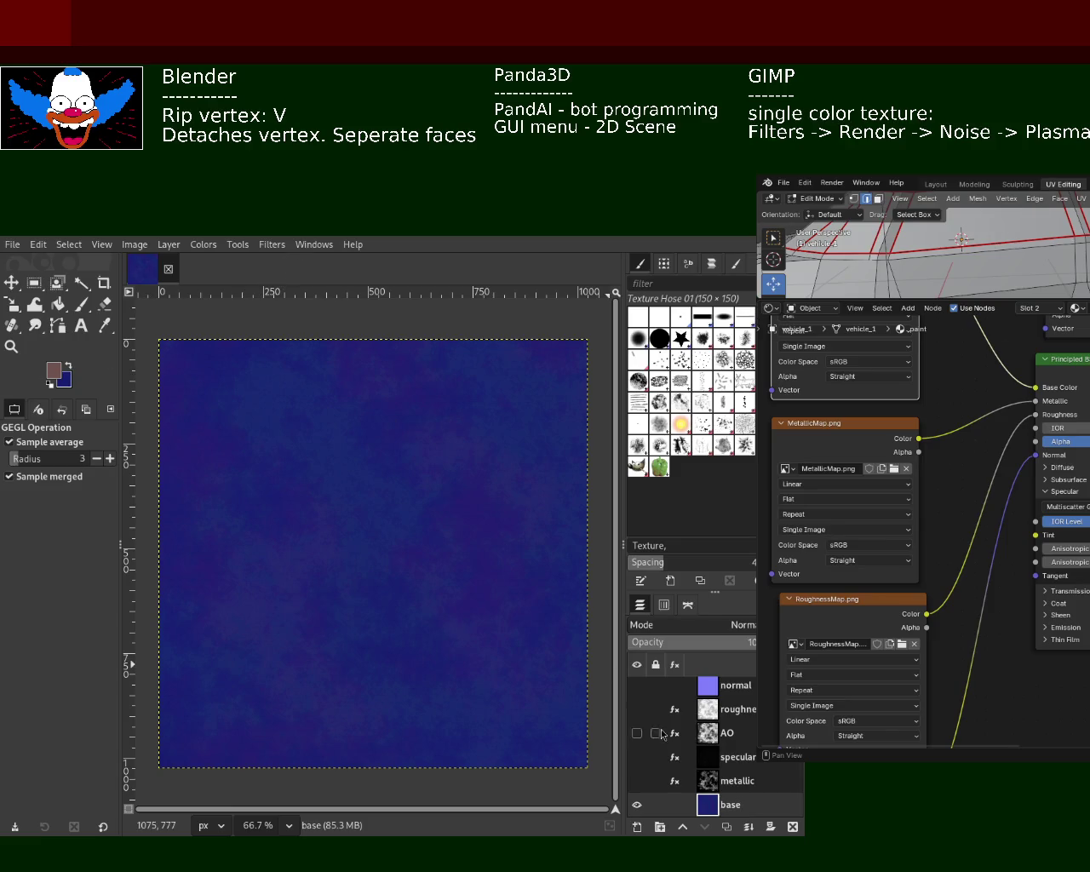
Re-export the base texture, then hide base and show the metallic layer.
key("ctrl+e")
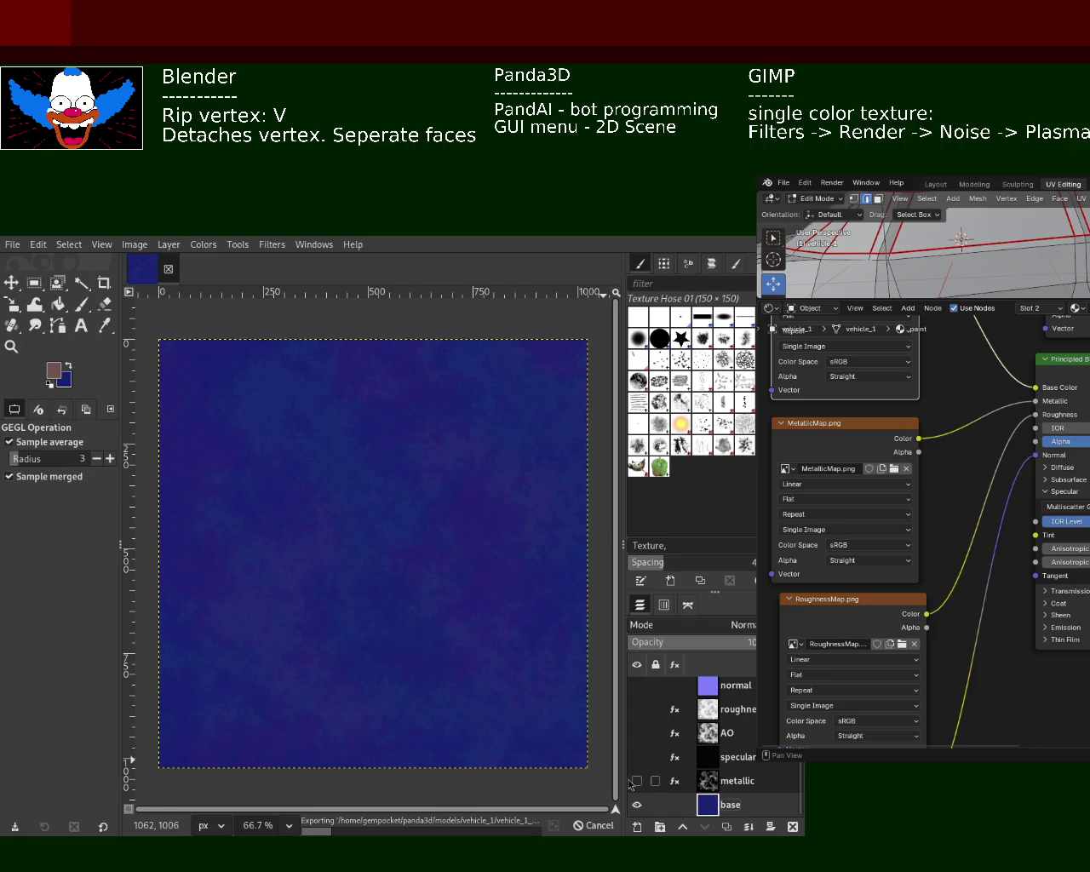
left_click(637, 804)
left_click(637, 780)
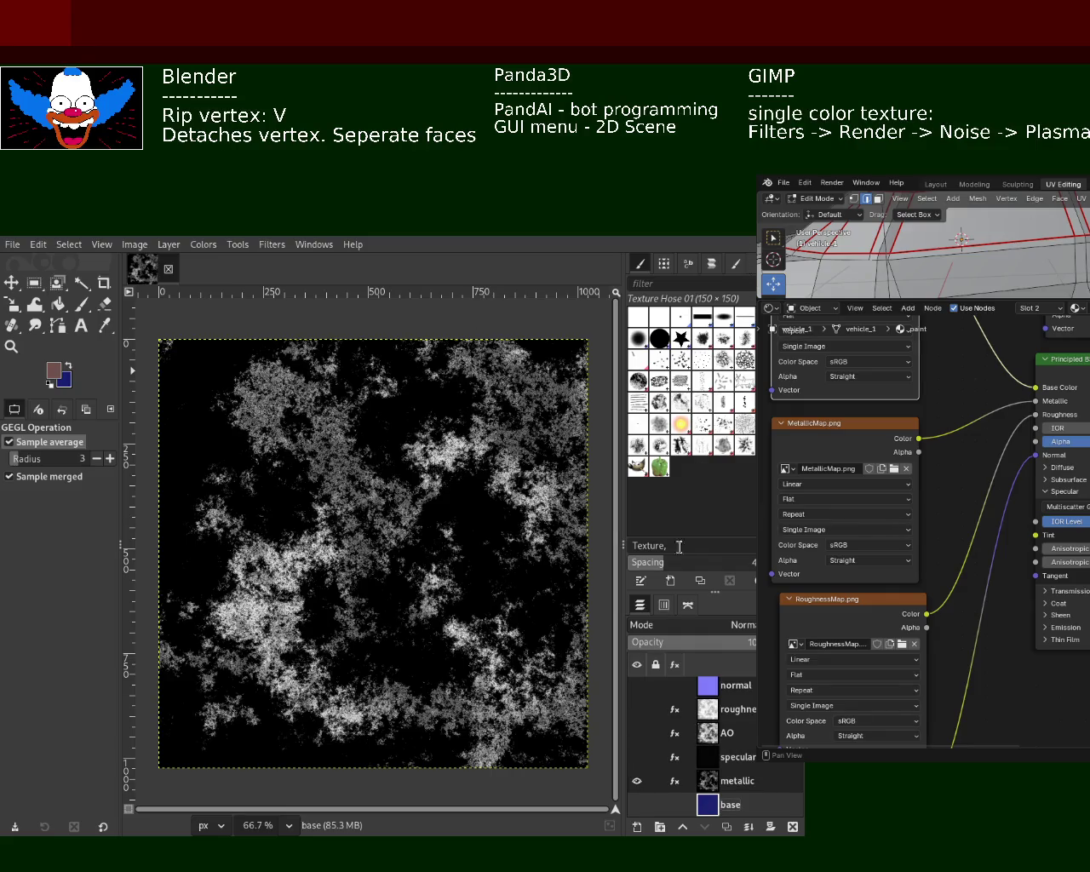
Export the metallic texture, then switch to the base layer and re-export it.
key("ctrl+e")
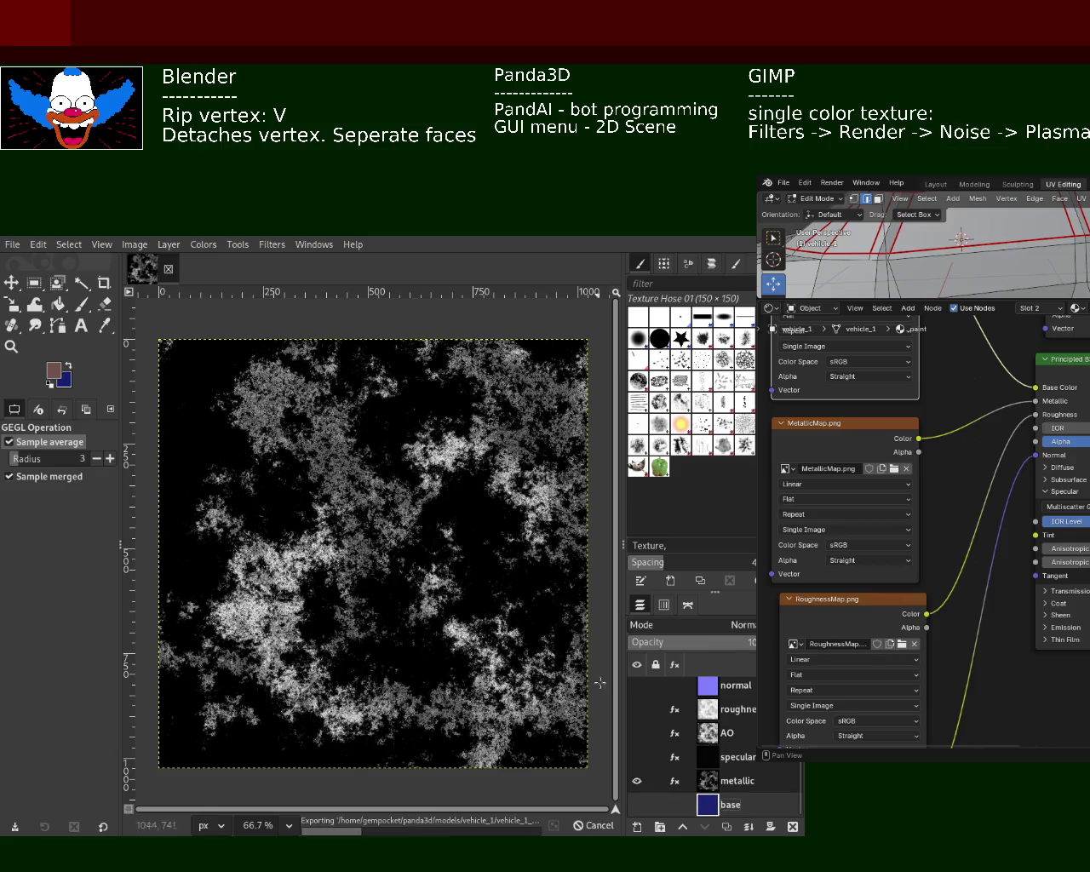
left_click(637, 782)
left_click(637, 804)
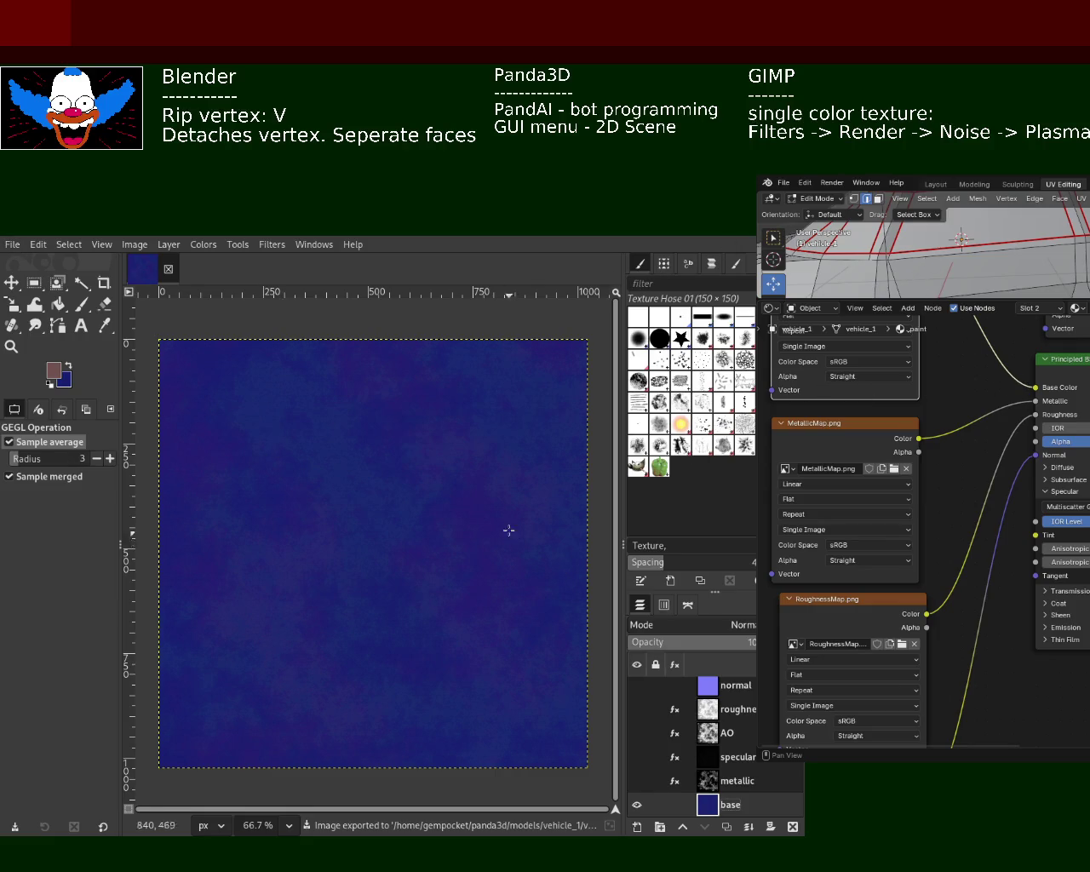
key("ctrl+e")
Show only the specular layer and export the specular texture.
left_click(636, 804)
left_click(638, 780)
left_click(638, 780)
left_click(637, 756)
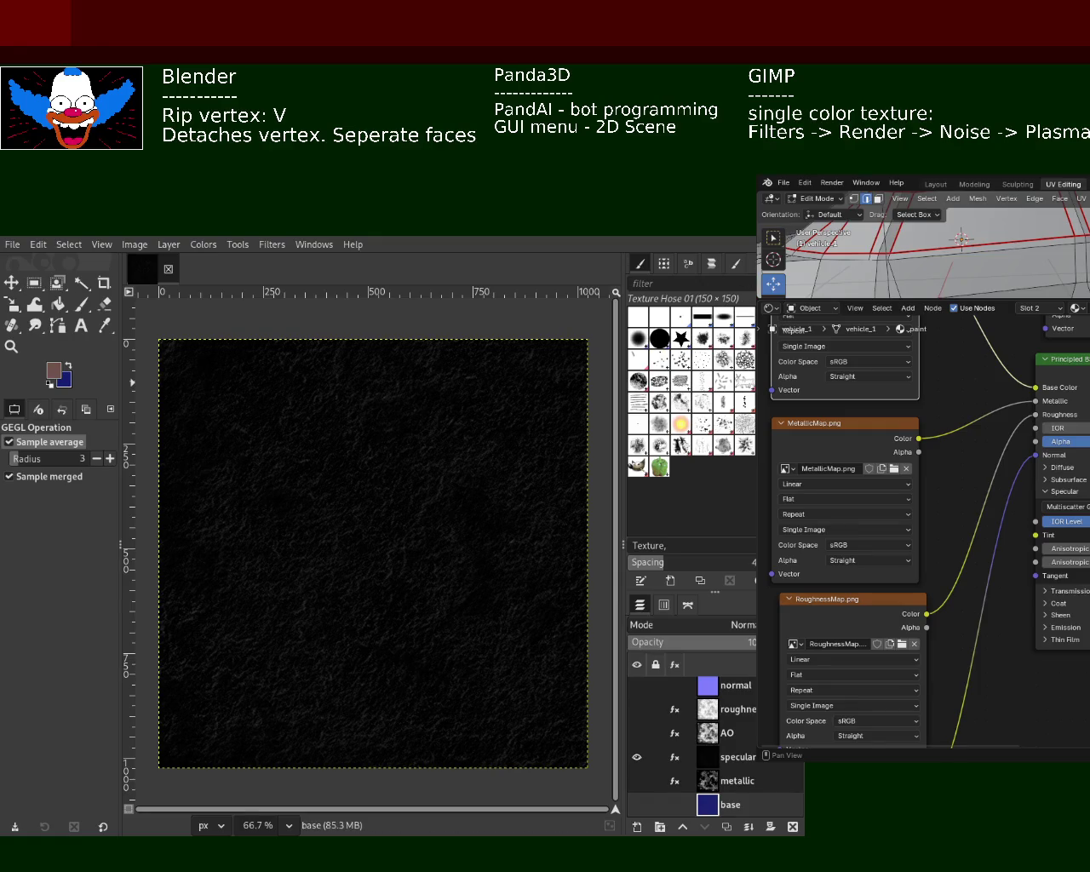
key("ctrl+e")
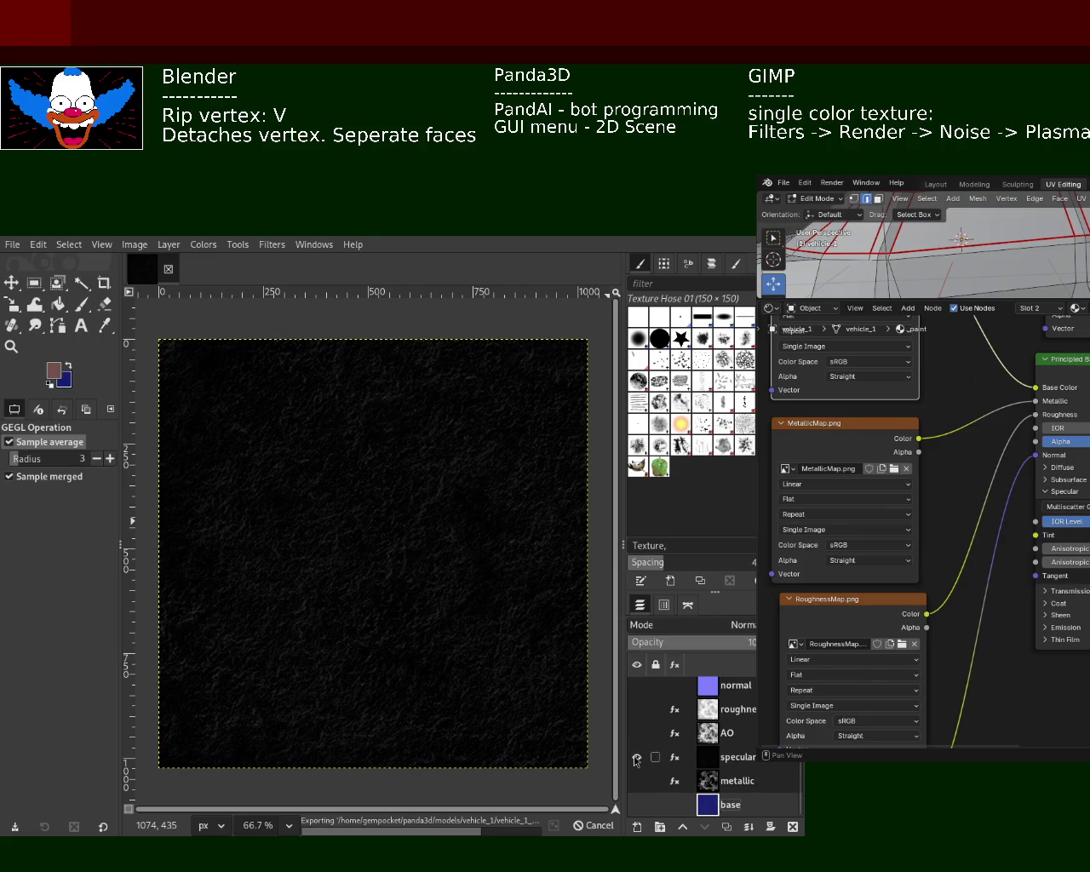
Check the AO layer, then show only roughness and export the roughness texture.
left_click(636, 757)
left_click(636, 733)
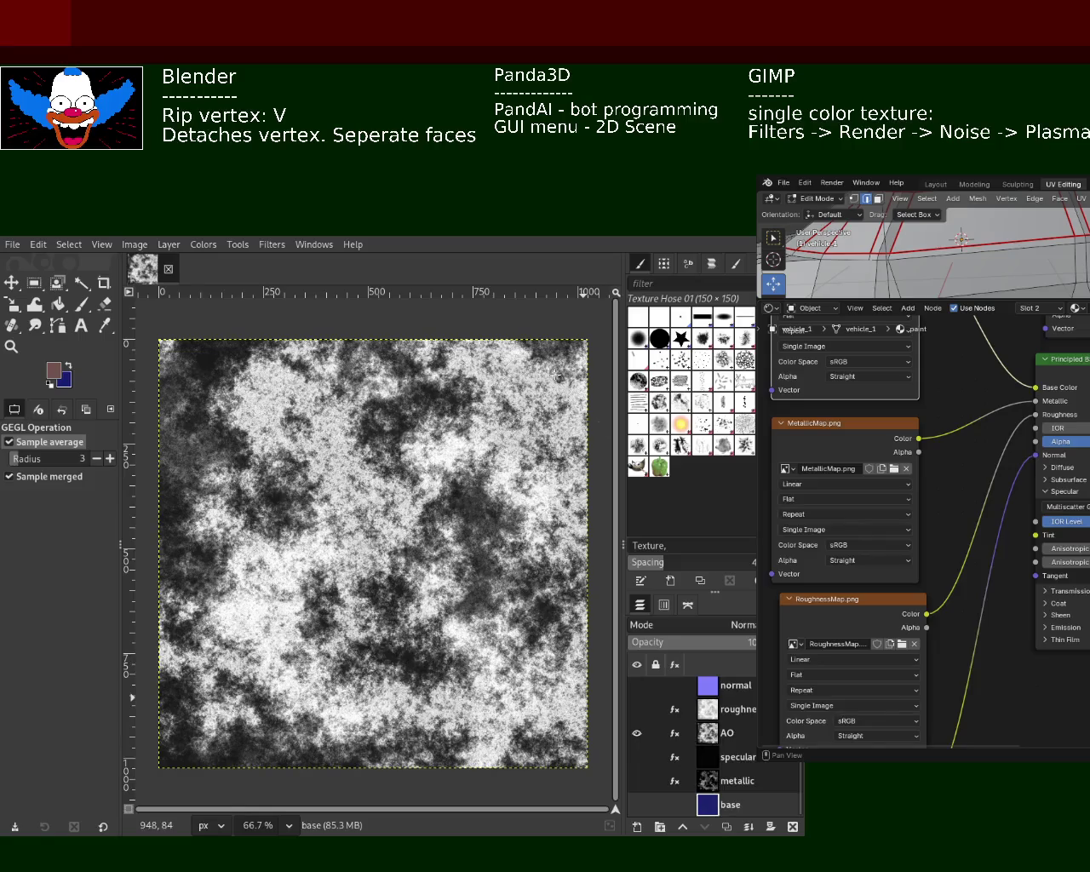
left_click(637, 733)
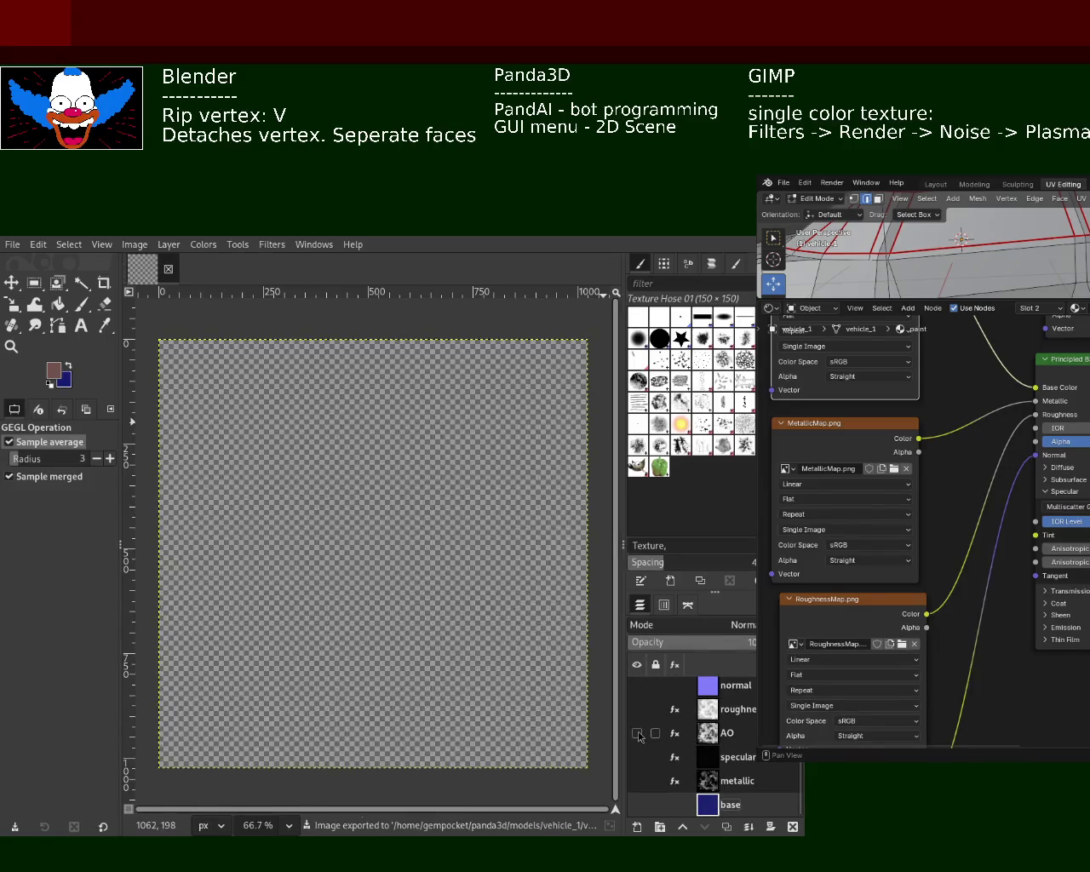
left_click(637, 710)
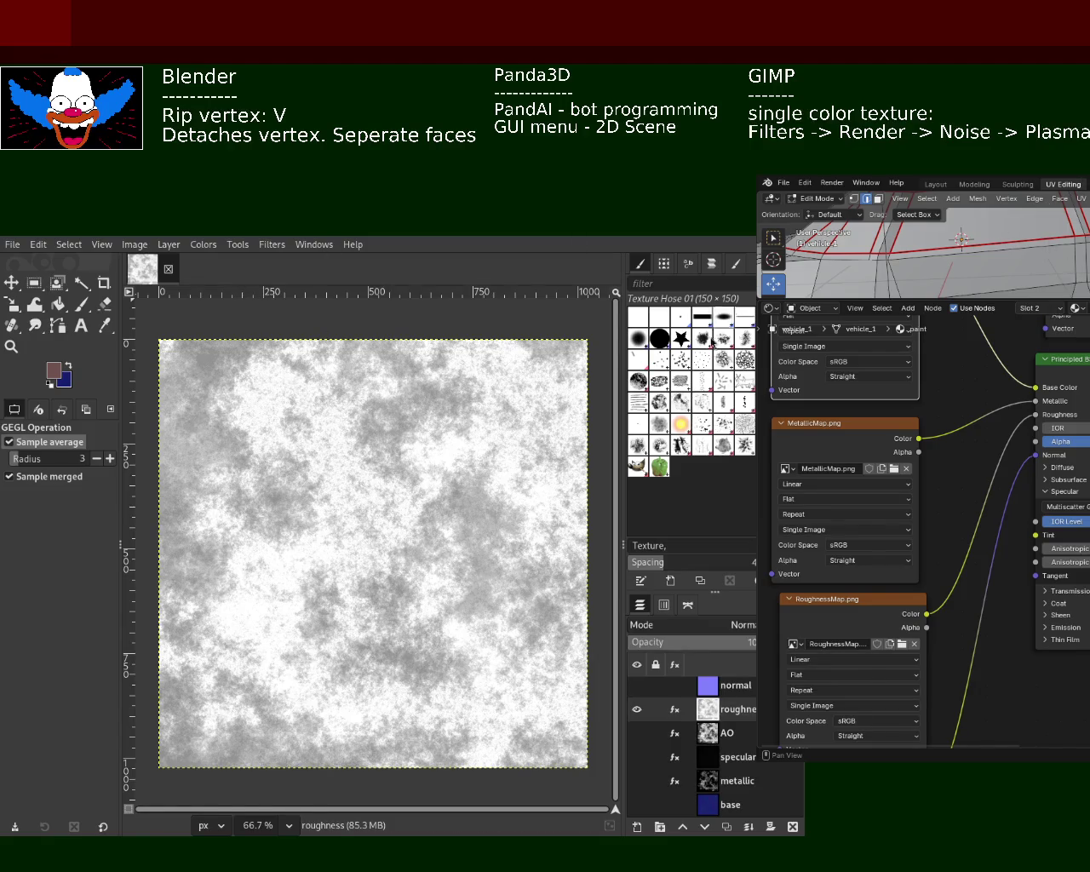
key("ctrl+e")
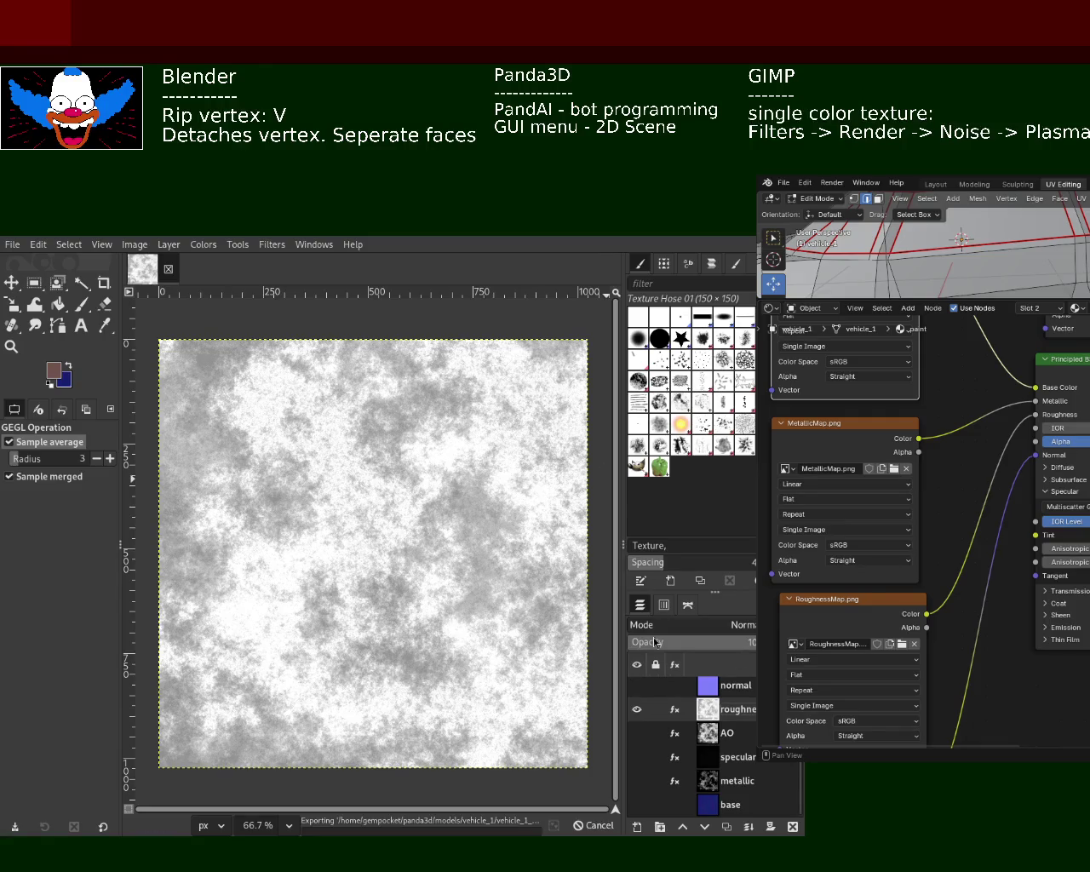
Show only the normal layer and export the normal map image.
left_click(637, 710)
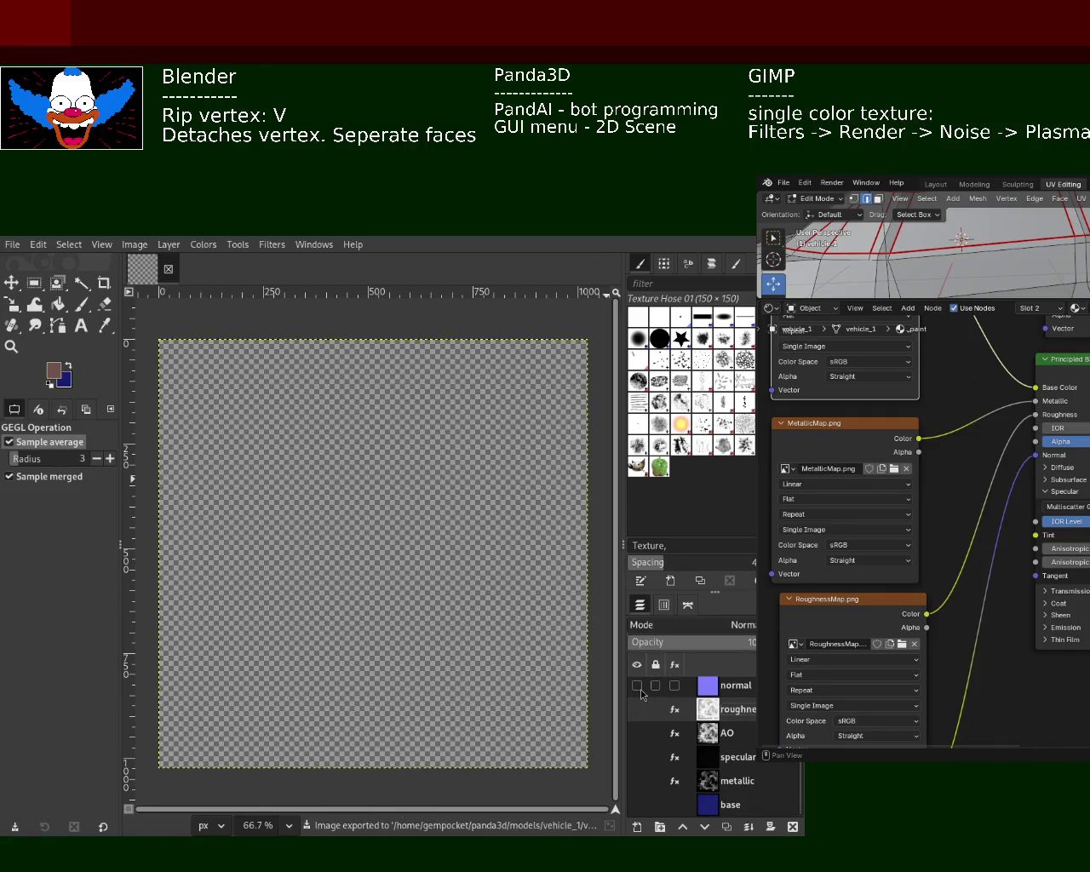
left_click(637, 685)
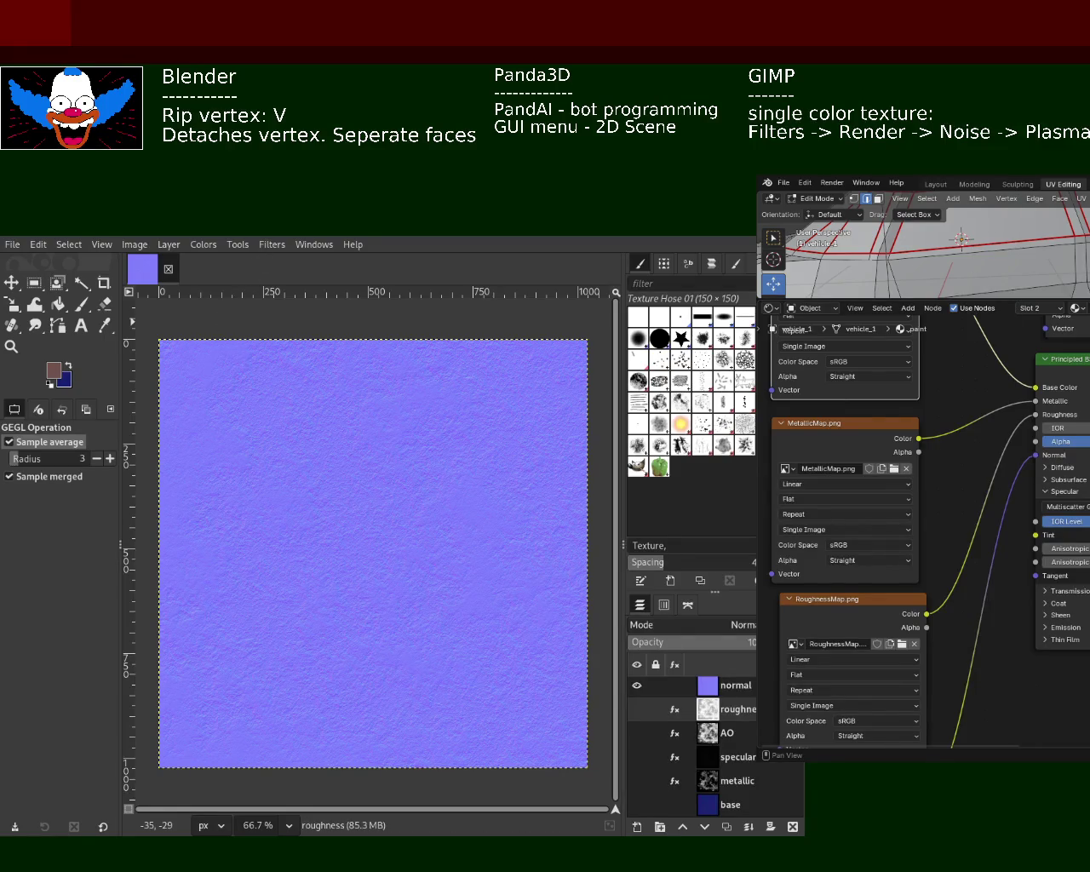
key("ctrl+e")
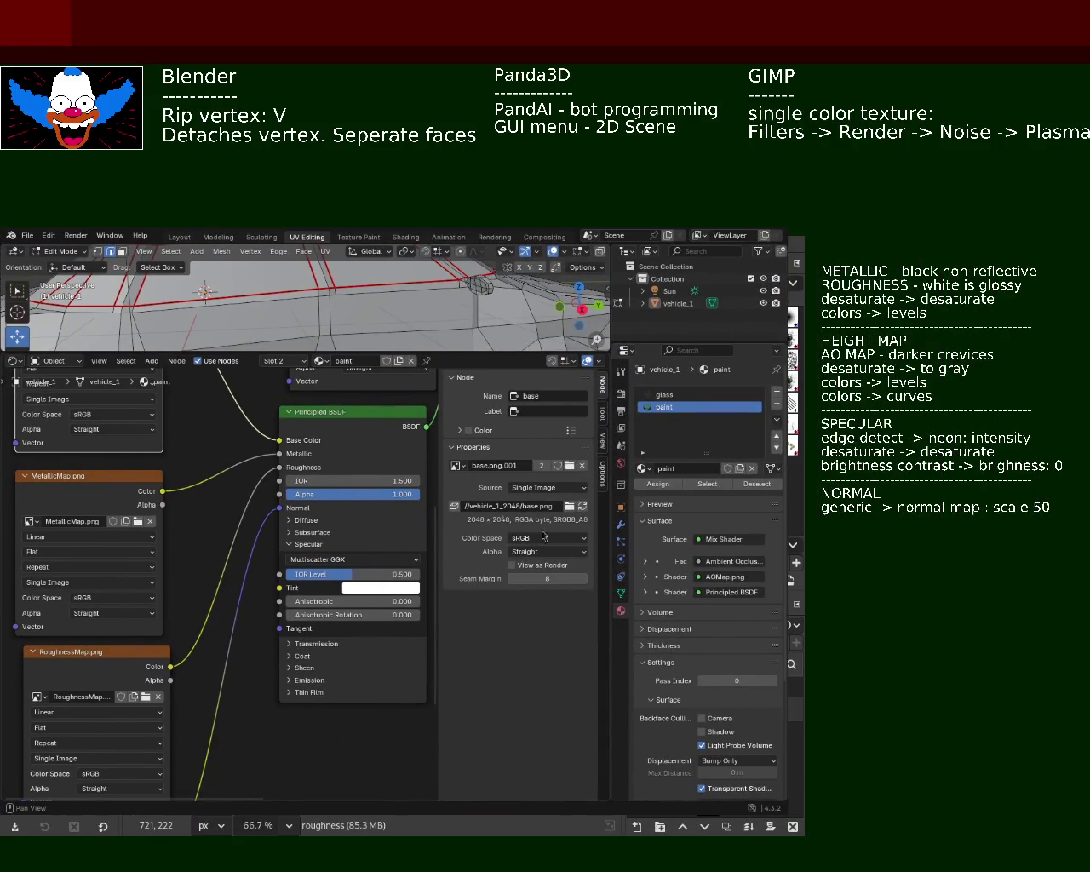
Pan through the shader node tree and assign base.png to the base image texture node.
middle_click_drag(197, 423, 220, 603)
mouse_move(276, 513)
middle_mouse_down()
mouse_move(140, 657)
mouse_move(234, 565)
mouse_move(236, 496)
mouse_move(171, 521)
middle_mouse_up()
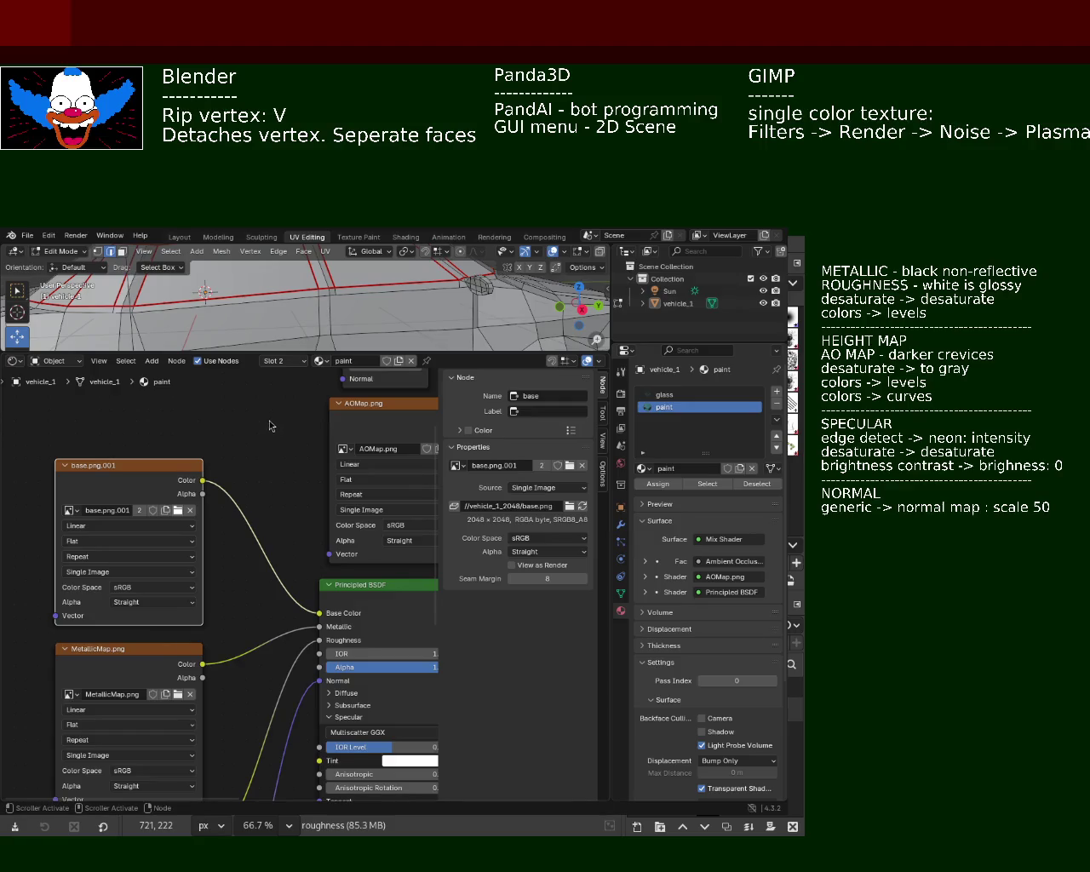
middle_click_drag(275, 718, 282, 637)
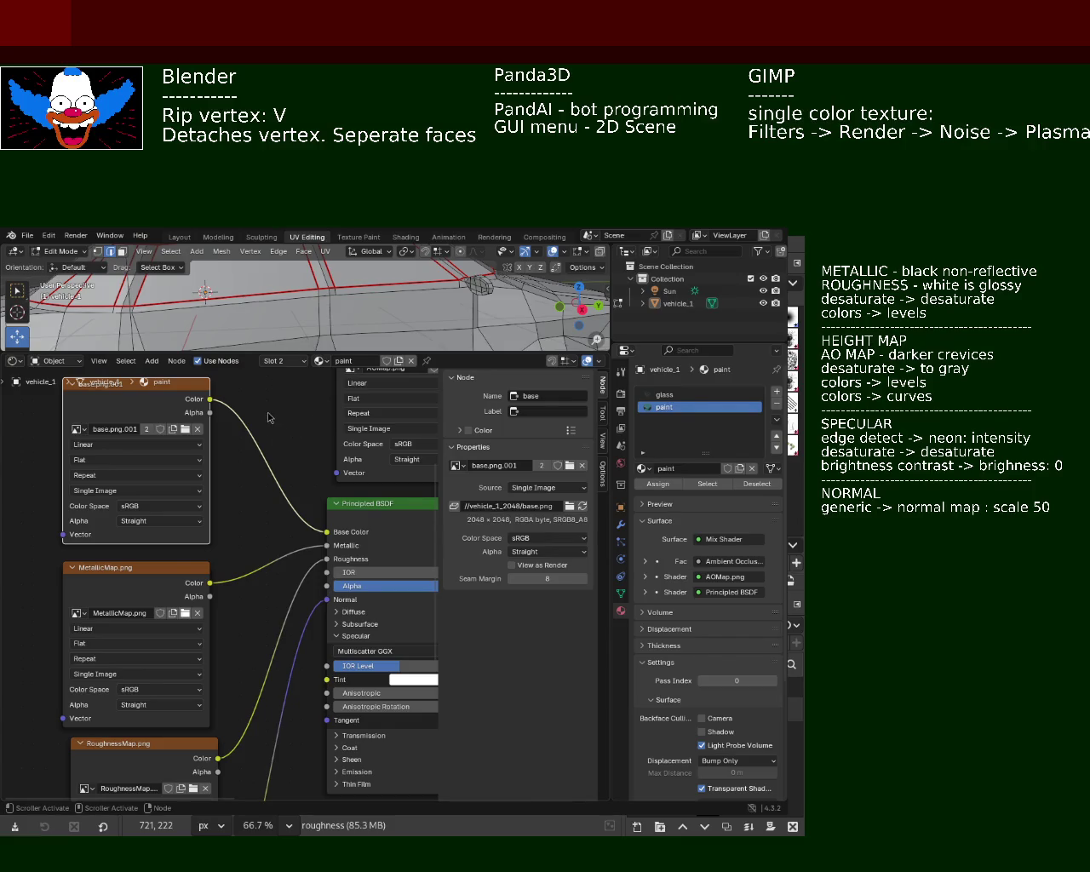
key("ctrl+z")
middle_click_drag(221, 522, 231, 512)
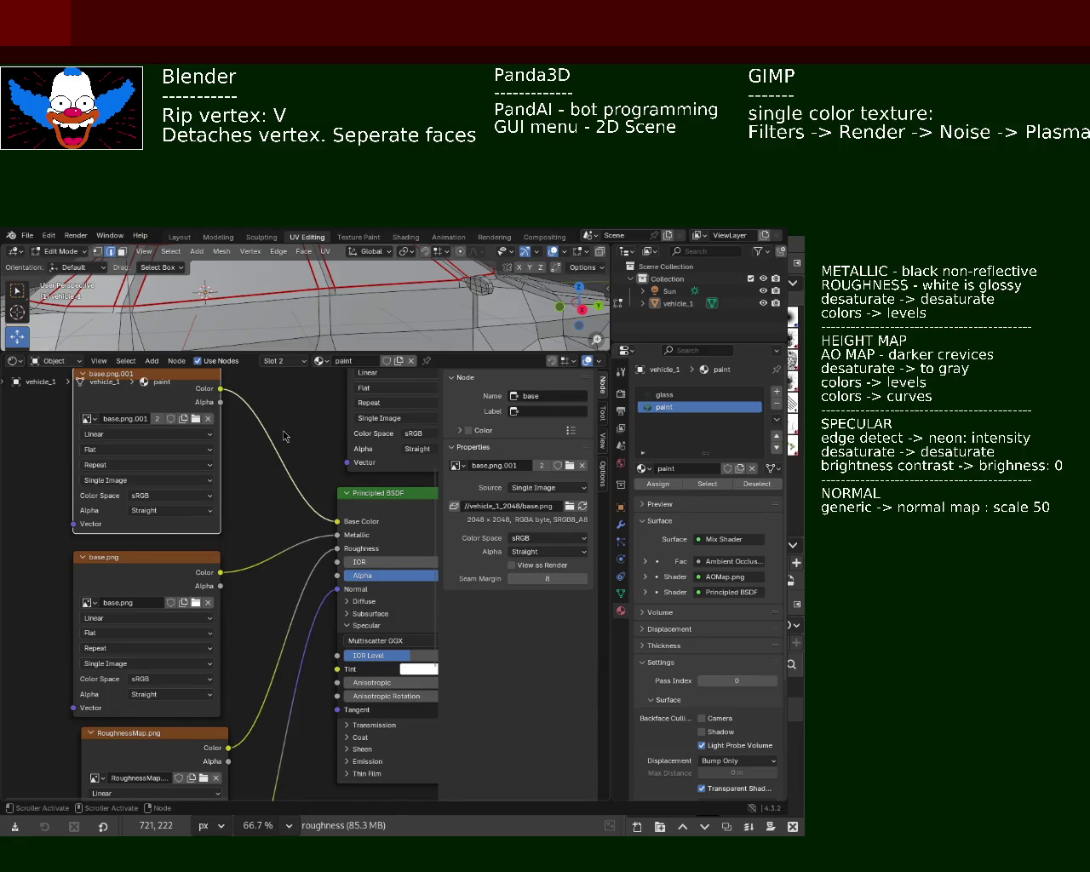
Bring the metallic.png, Principled BSDF and AOMap.png nodes into view.
scroll(246, 637, "down", 4, "shift")
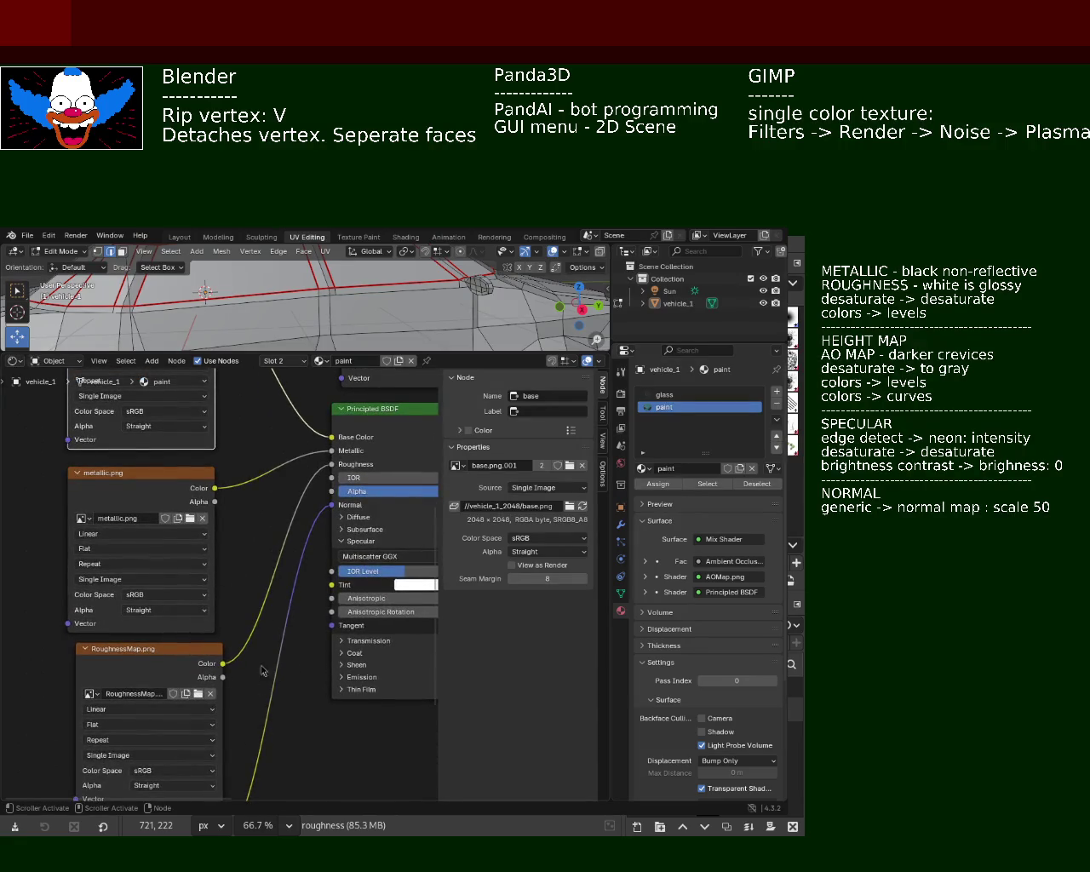
scroll(263, 671, "down", 3, "shift")
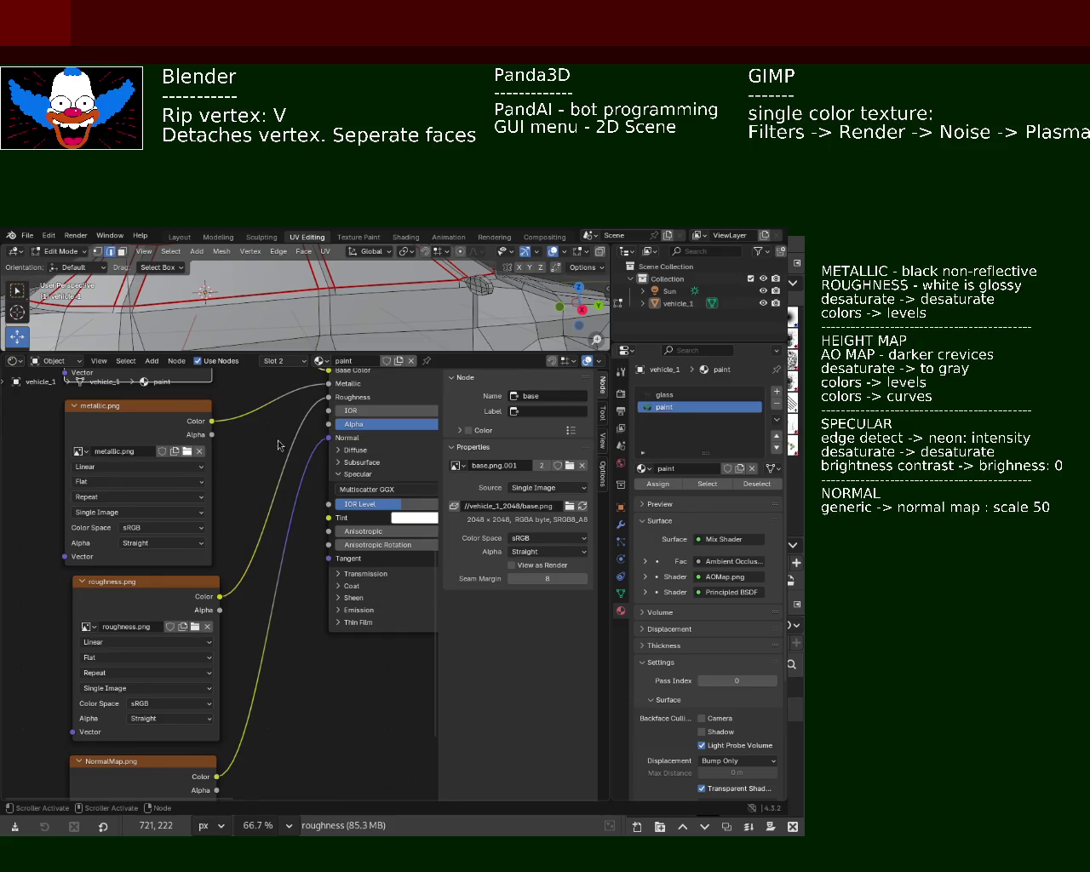
scroll(273, 730, "down", 2, "shift")
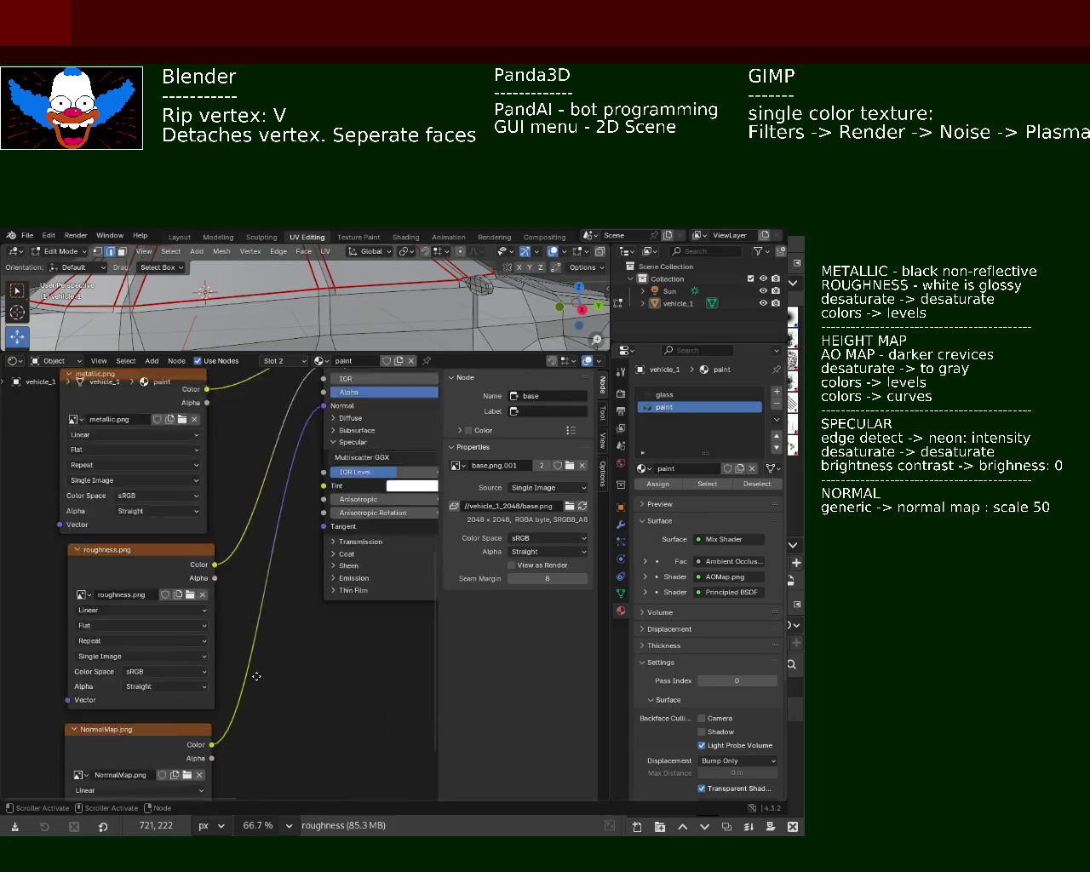
scroll(272, 730, "down", 3, "shift")
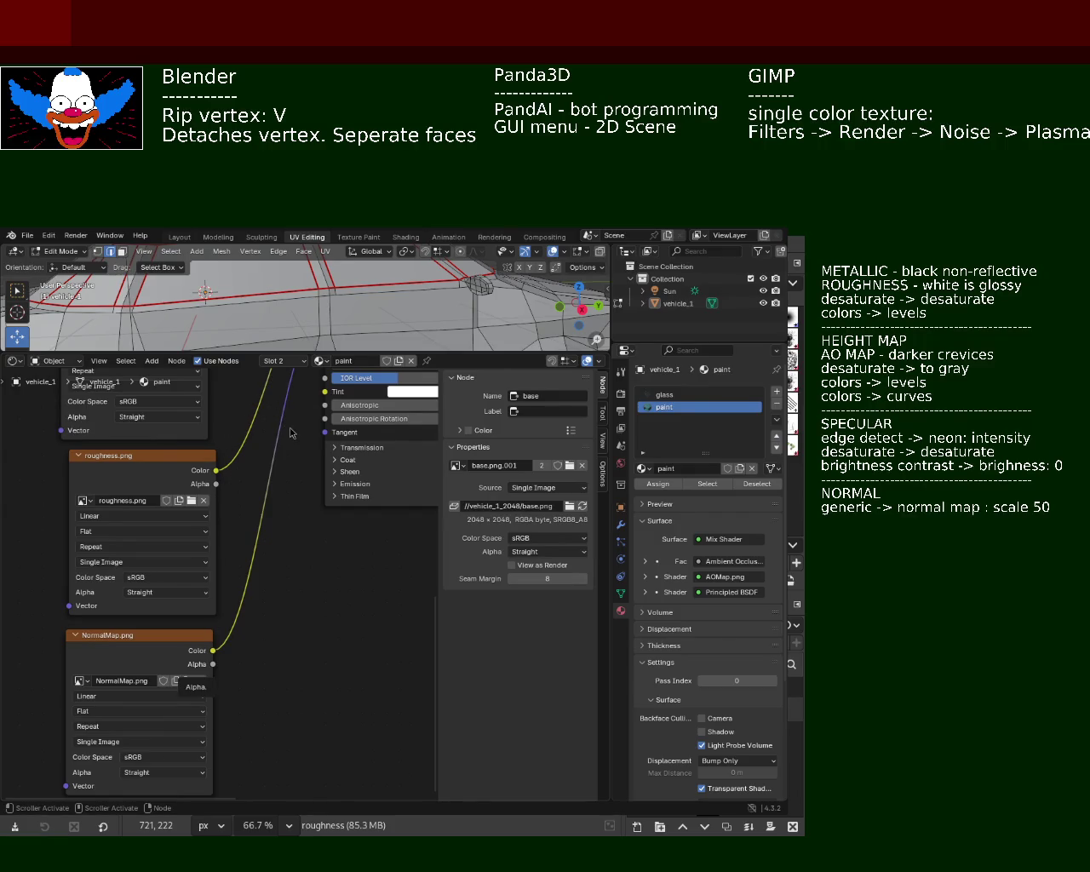
middle_click_drag(281, 525, 247, 654)
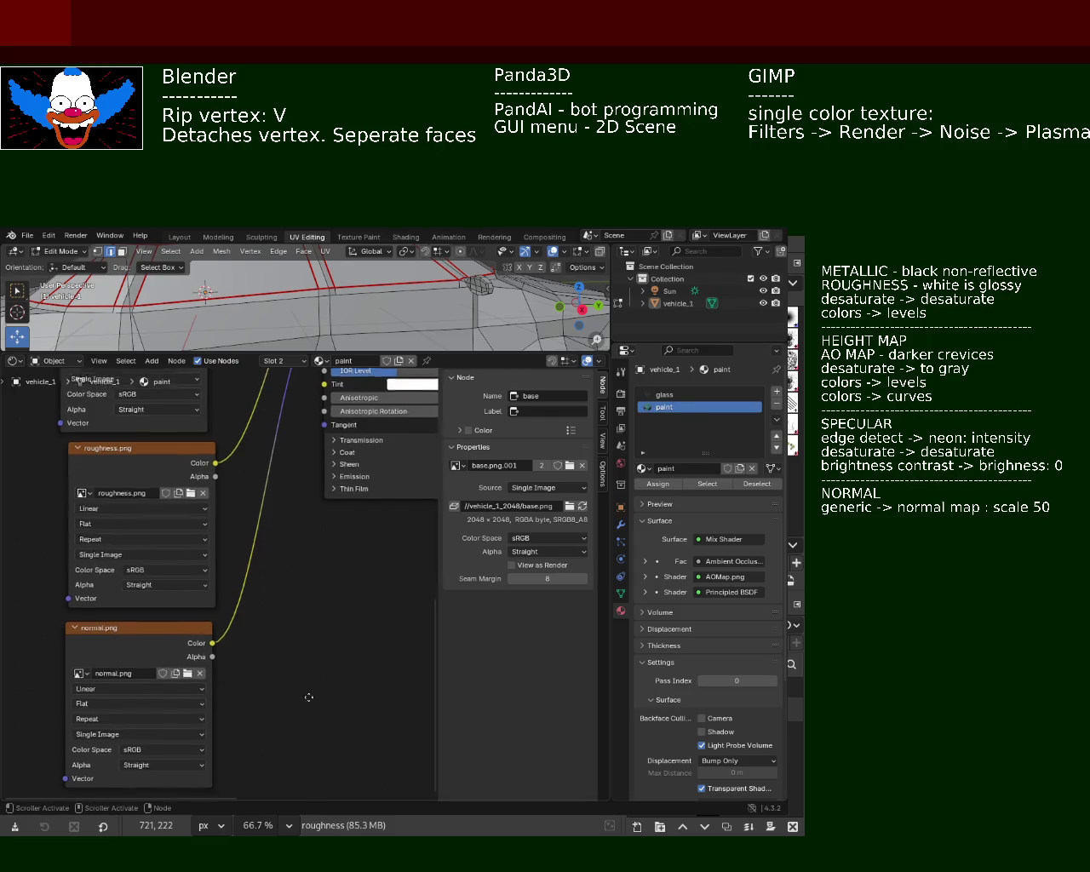
middle_click_drag(231, 556, 210, 633)
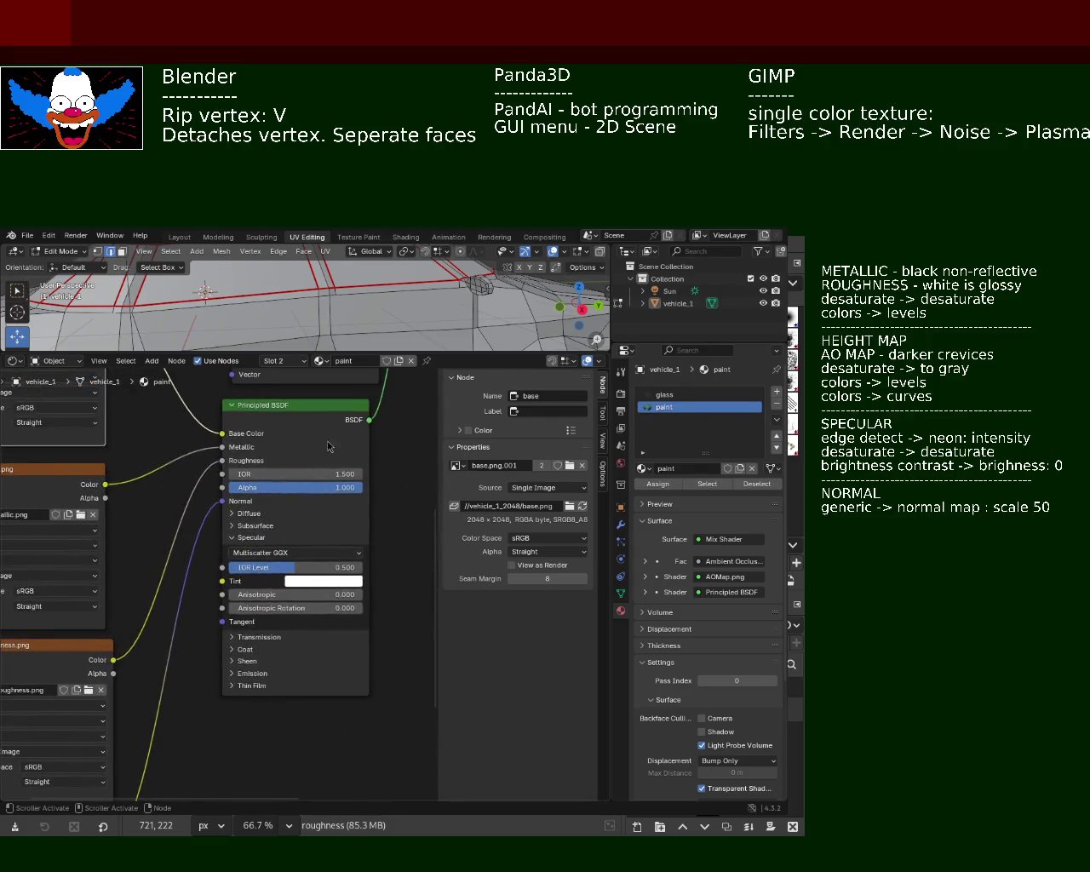
middle_click_drag(331, 448, 289, 674)
Enlarge the 3D viewport and view vehicle_1's blue paint texture in Material Preview.
middle_click_drag(335, 501, 262, 626)
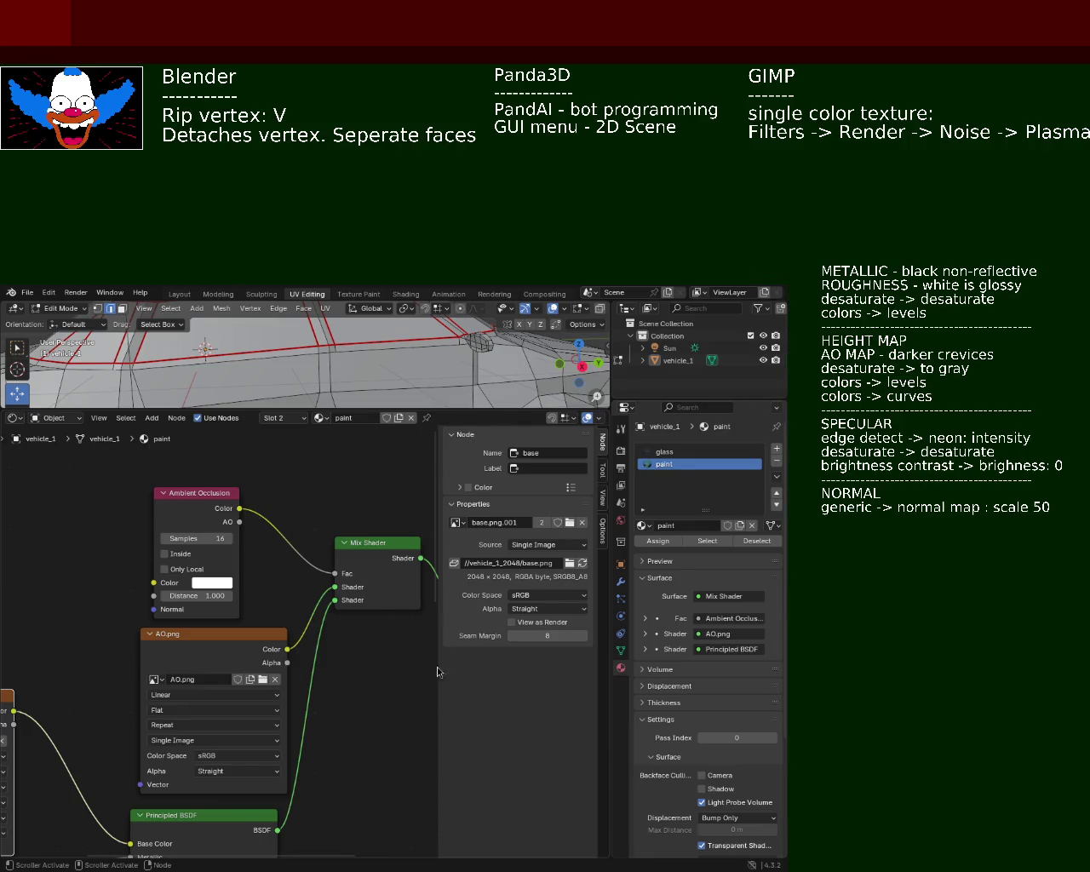
left_click_drag(389, 412, 389, 586)
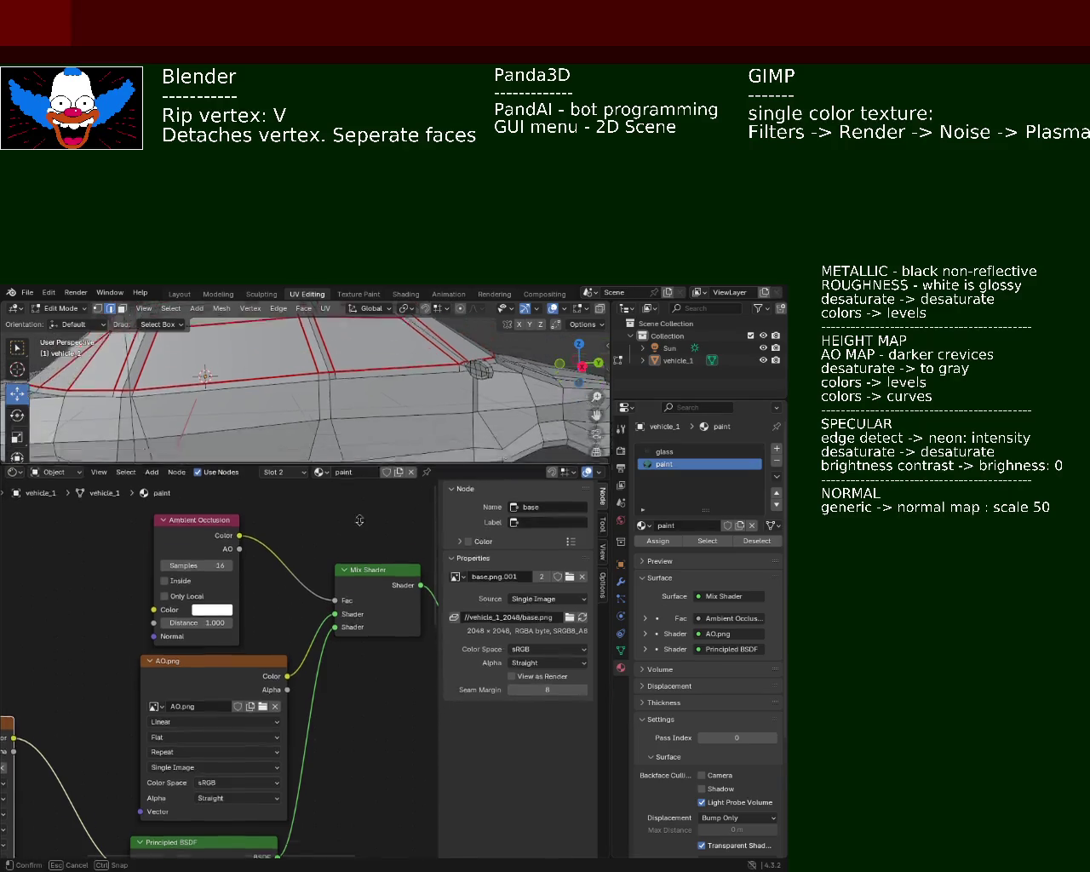
left_click_drag(610, 431, 688, 430)
left_click(652, 308)
mouse_move(426, 409)
middle_mouse_down()
mouse_move(384, 465)
mouse_move(301, 428)
mouse_move(244, 433)
mouse_move(280, 419)
mouse_move(384, 493)
middle_mouse_up()
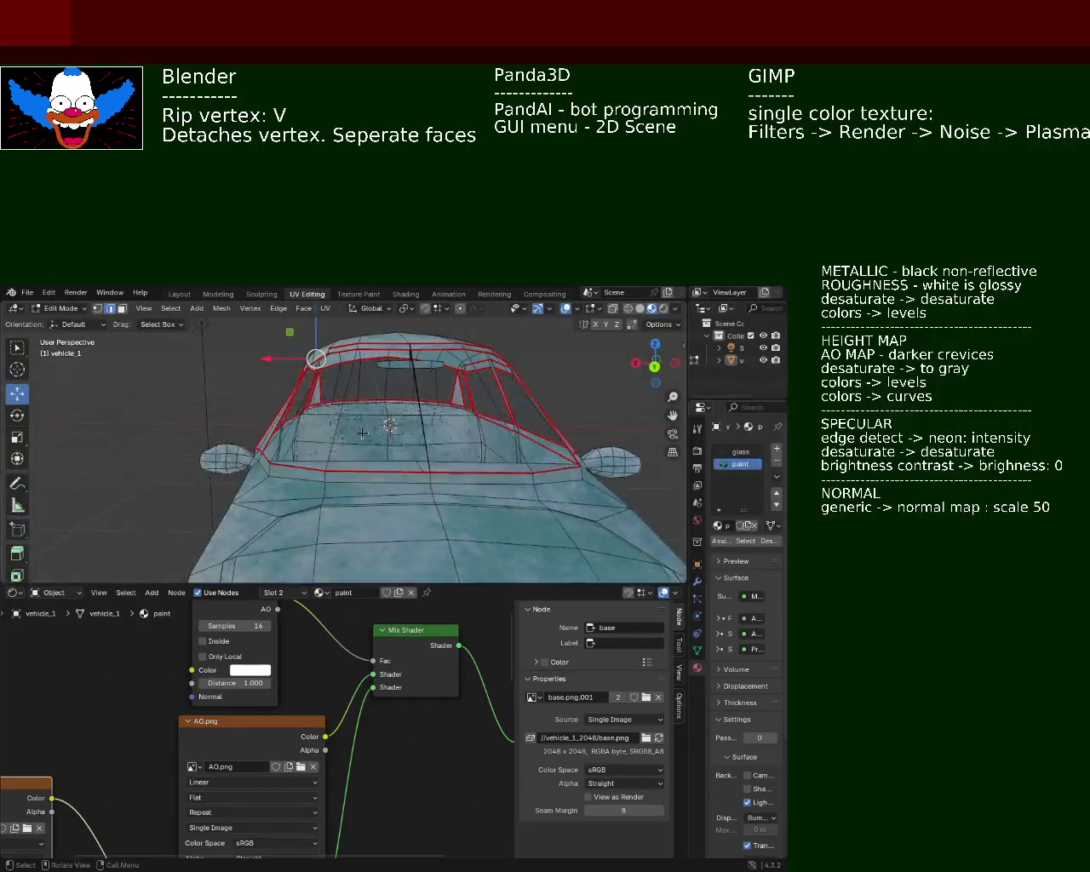
mouse_move(384, 494)
middle_mouse_down()
mouse_move(353, 502)
mouse_move(407, 428)
mouse_move(414, 448)
mouse_move(313, 476)
mouse_move(390, 426)
mouse_move(511, 460)
middle_mouse_up()
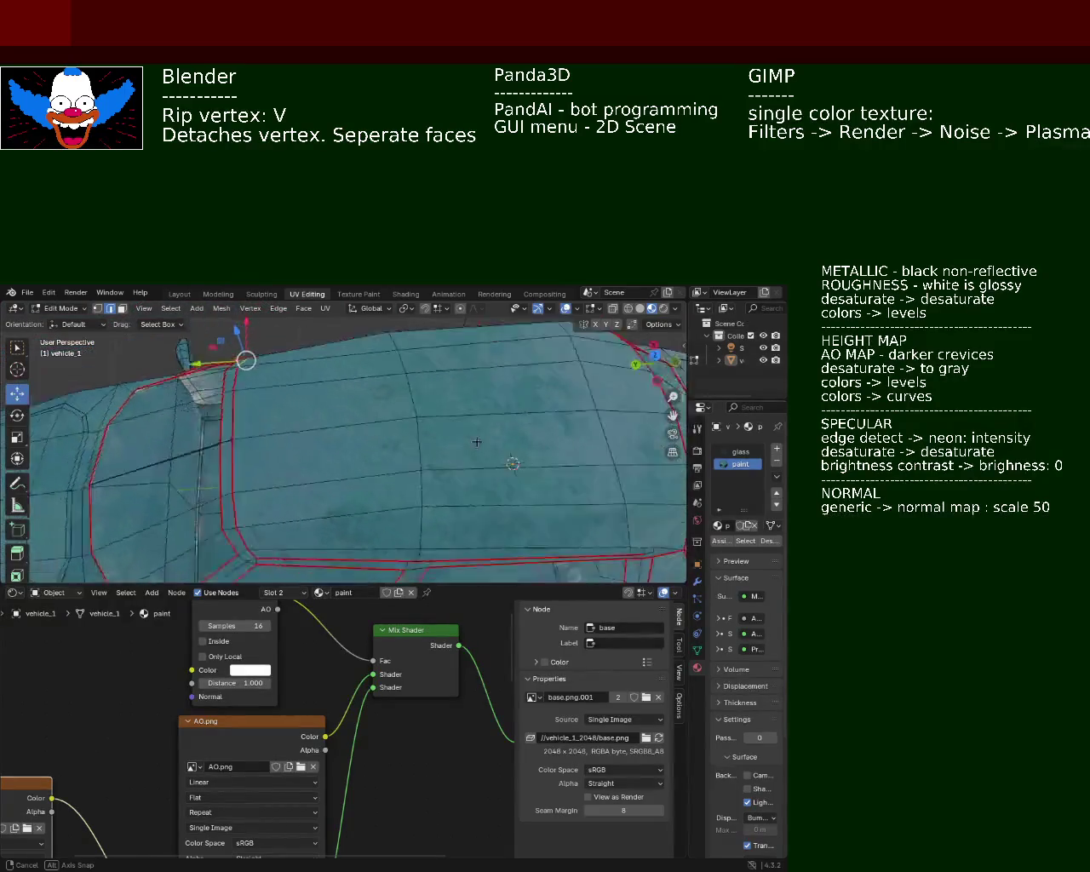
mouse_move(511, 460)
middle_mouse_down()
mouse_move(352, 381)
mouse_move(354, 392)
middle_mouse_up()
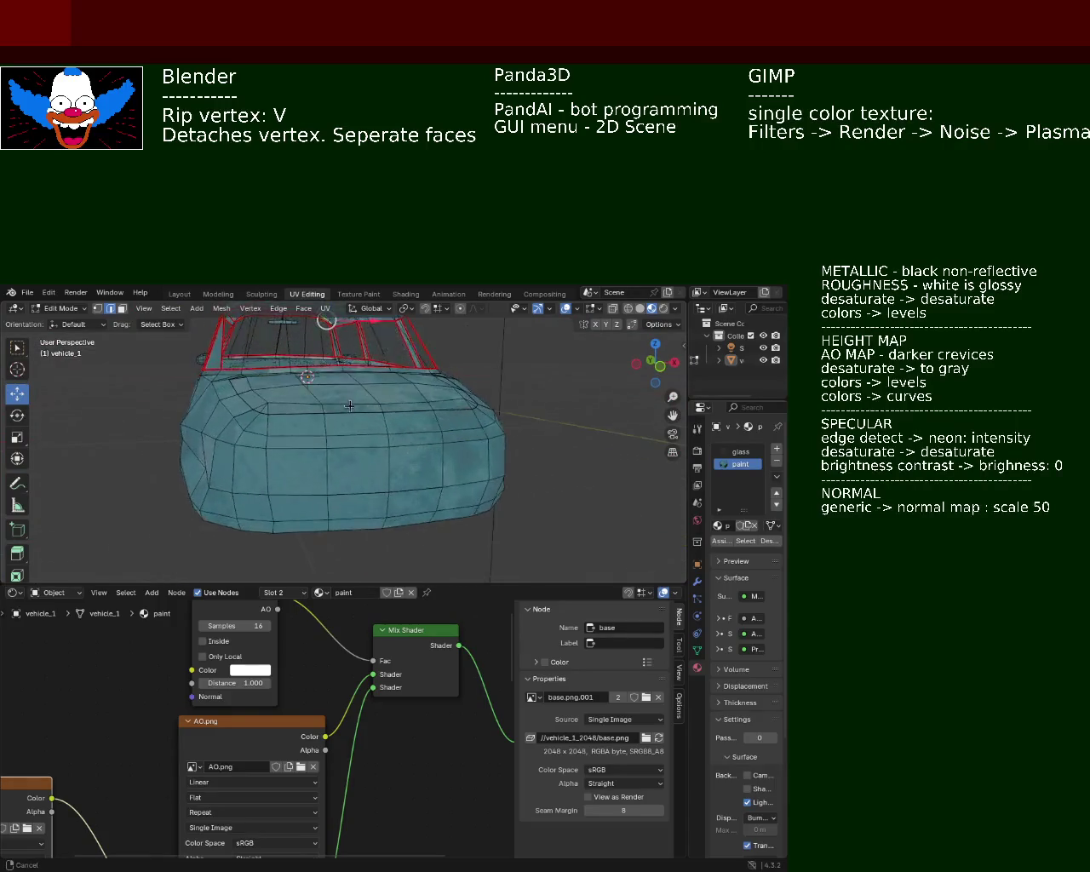
scroll(354, 392, "down", 3)
mouse_move(353, 397)
middle_mouse_down()
mouse_move(428, 481)
mouse_move(574, 430)
mouse_move(354, 477)
middle_mouse_up()
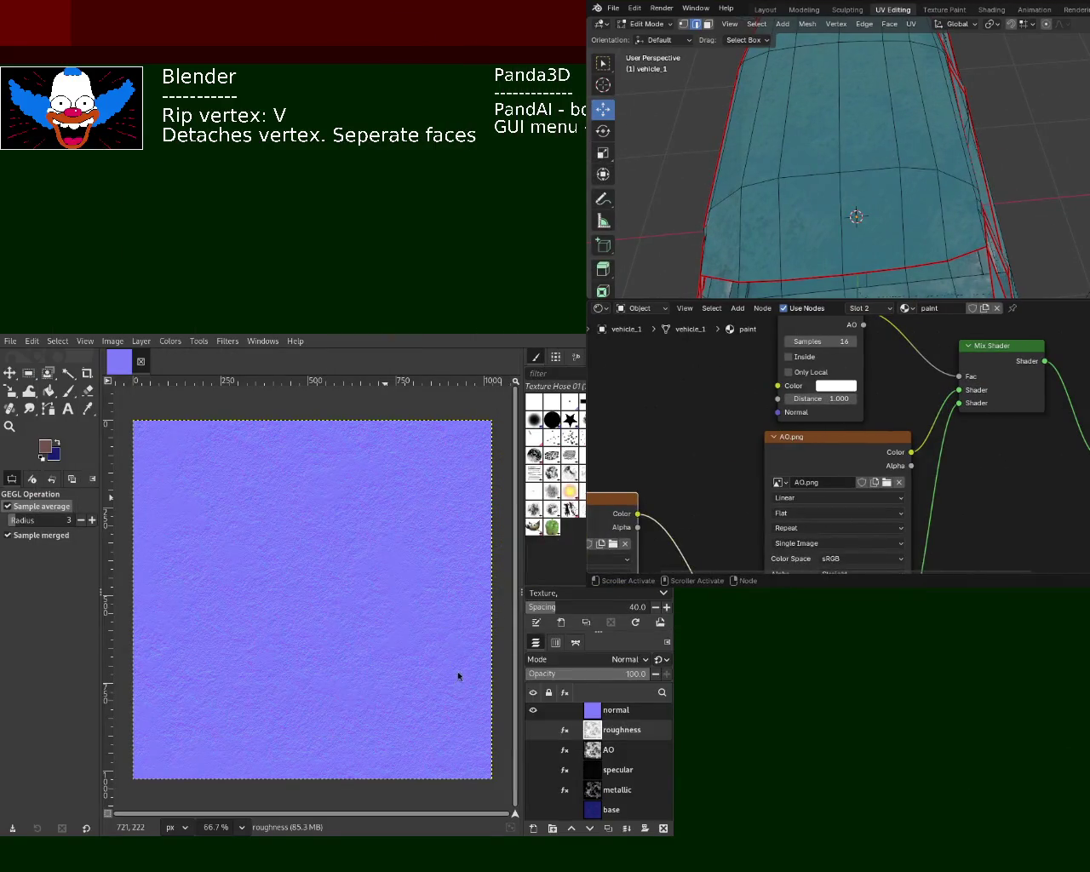
left_click(533, 810)
left_click(534, 710)
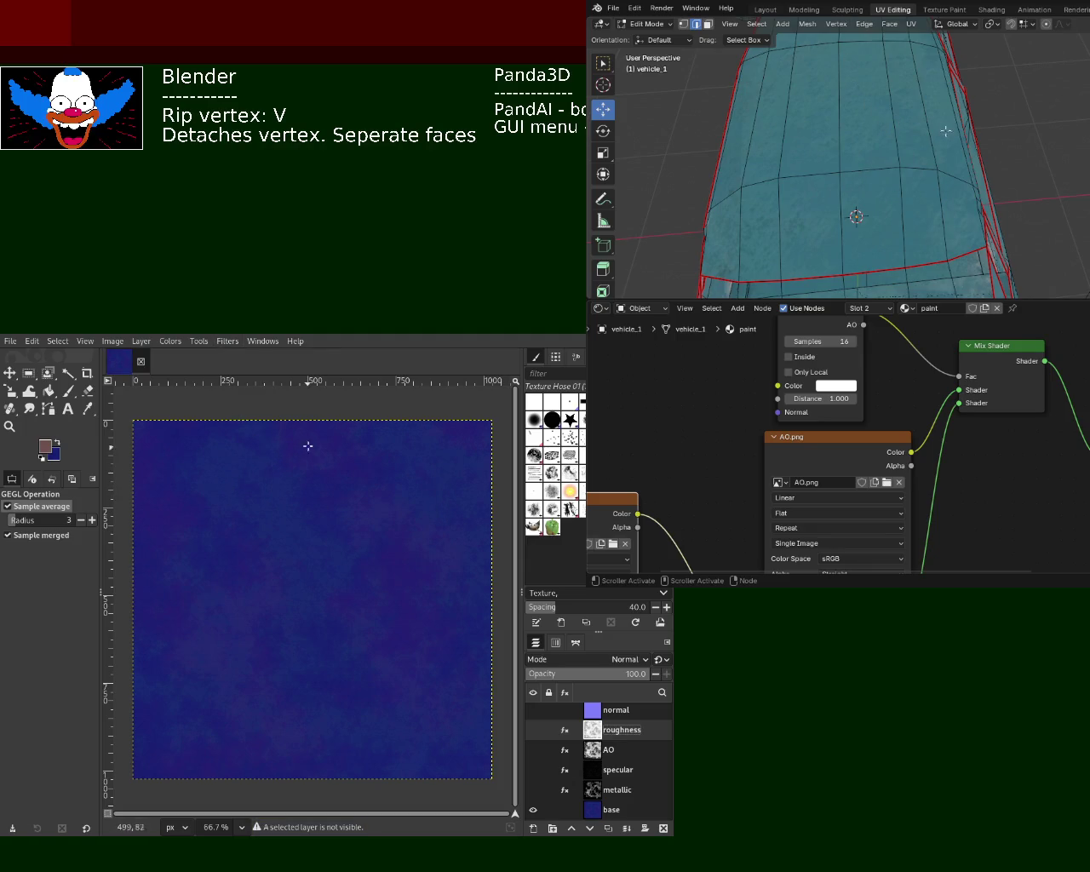
left_click(609, 809)
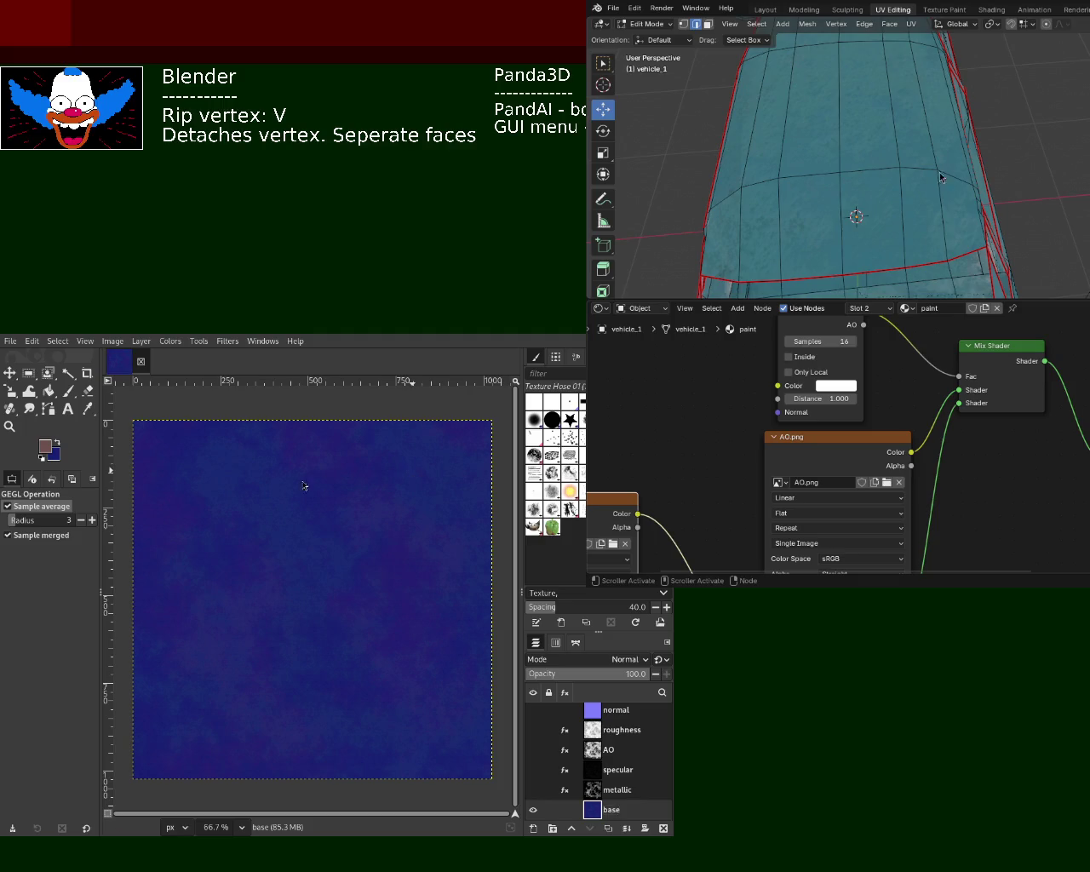
mouse_move(784, 213)
middle_mouse_down()
mouse_move(802, 119)
mouse_move(1007, 186)
middle_mouse_up()
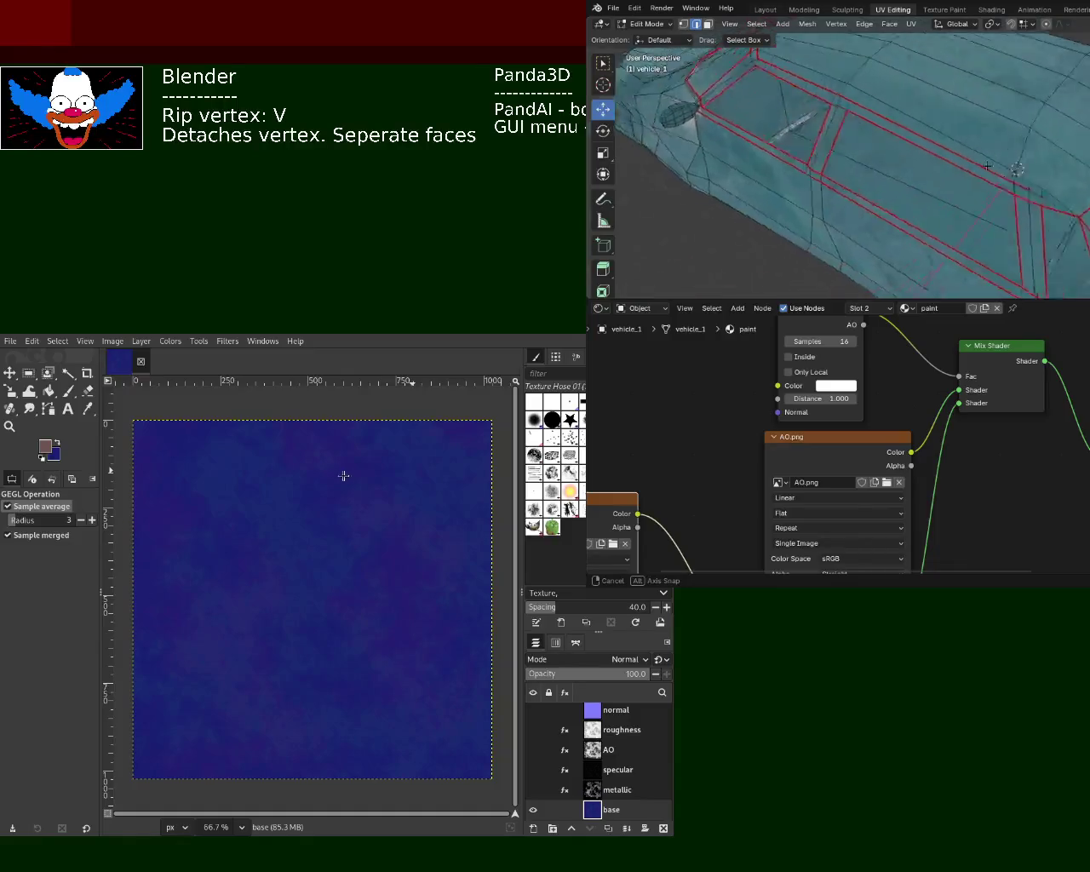
mouse_move(1007, 187)
middle_mouse_down()
mouse_move(1008, 113)
mouse_move(1022, 119)
middle_mouse_up()
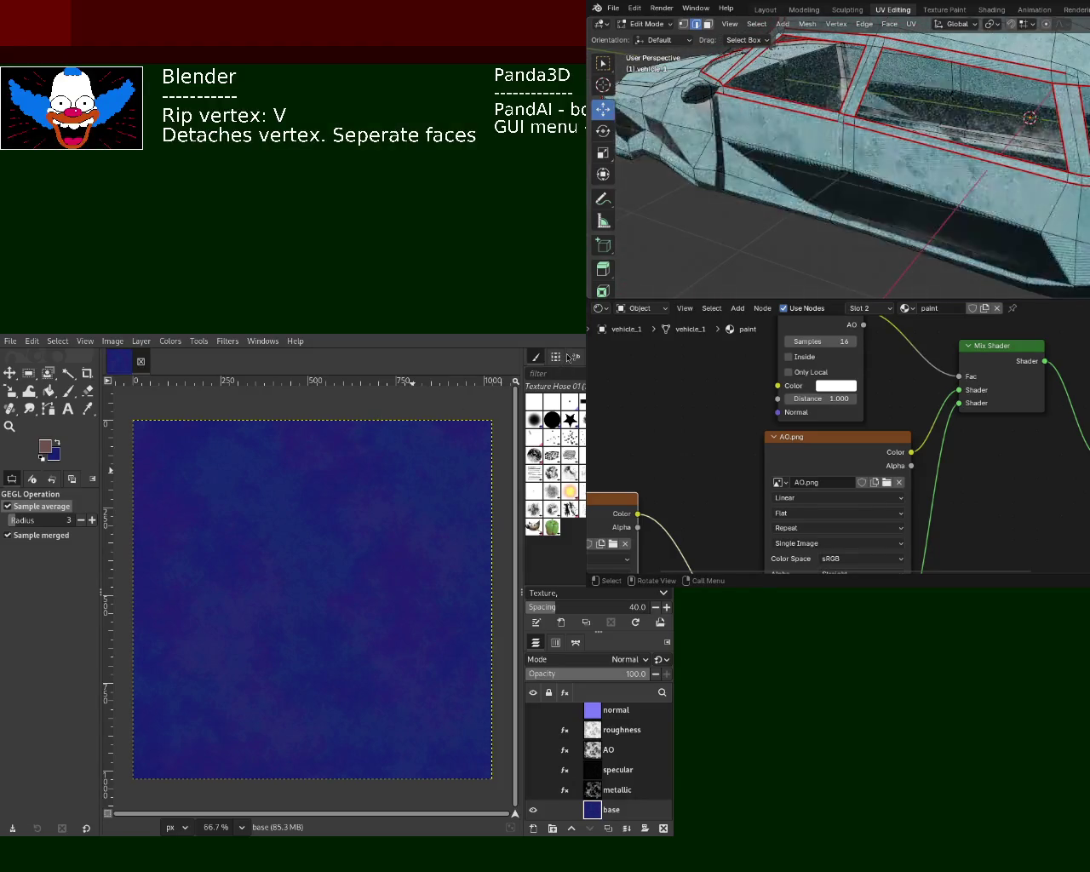
mouse_move(986, 176)
middle_mouse_down()
mouse_move(837, 162)
mouse_move(985, 176)
middle_mouse_up()
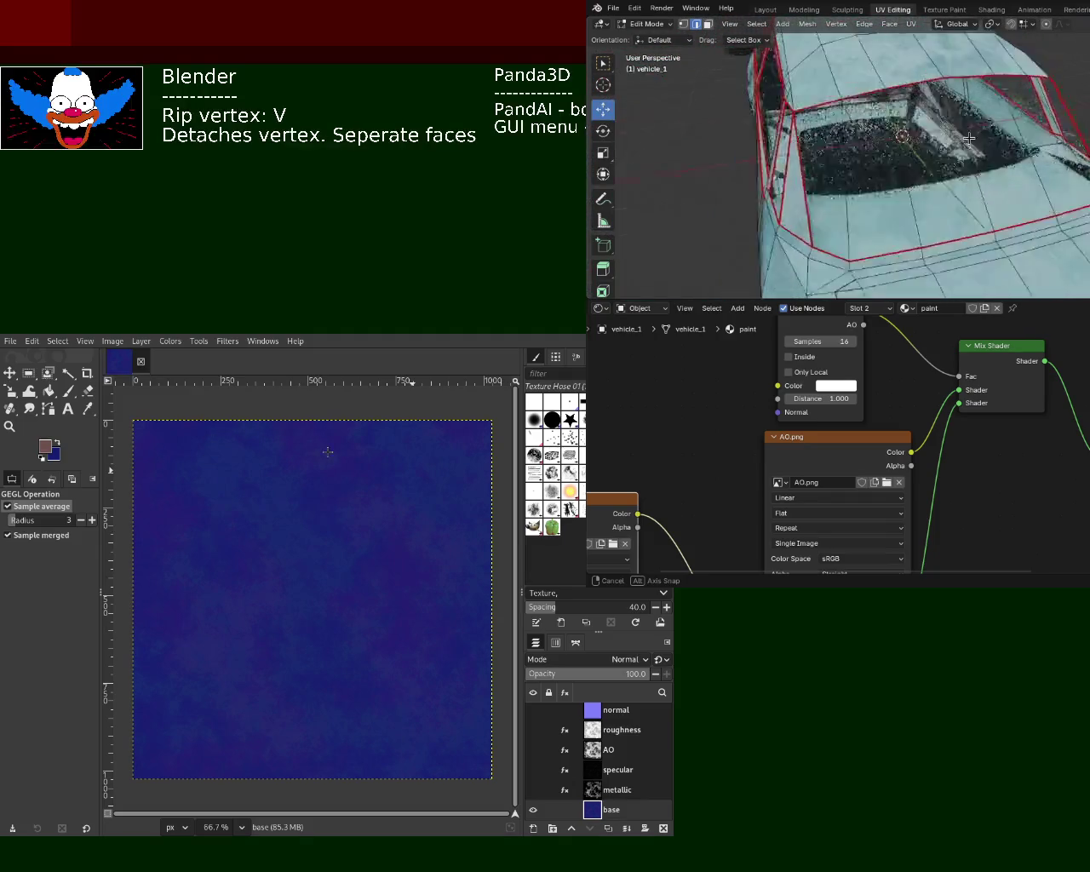
mouse_move(984, 176)
middle_mouse_down()
mouse_move(1086, 151)
mouse_move(1081, 113)
mouse_move(885, 133)
mouse_move(957, 161)
middle_mouse_up()
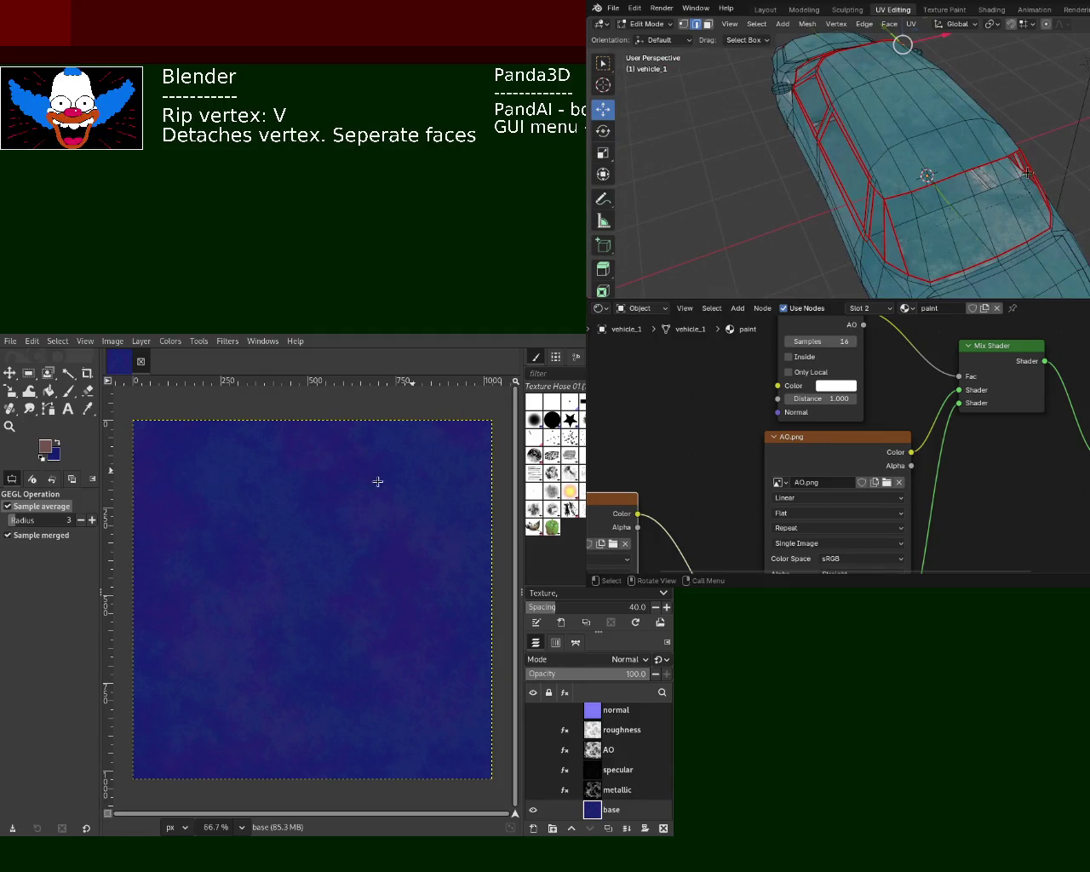
left_click_drag(1021, 300, 1021, 128)
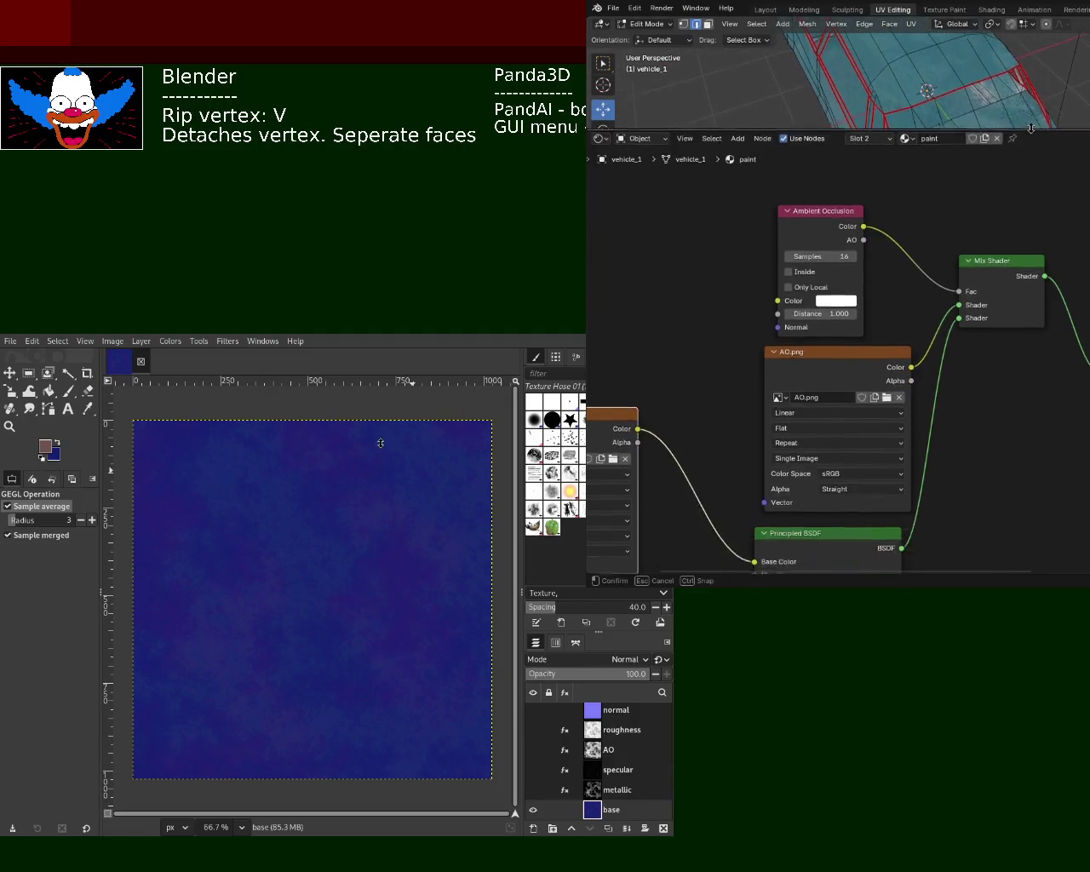
scroll(890, 320, "down", 3)
scroll(890, 320, "up", 3)
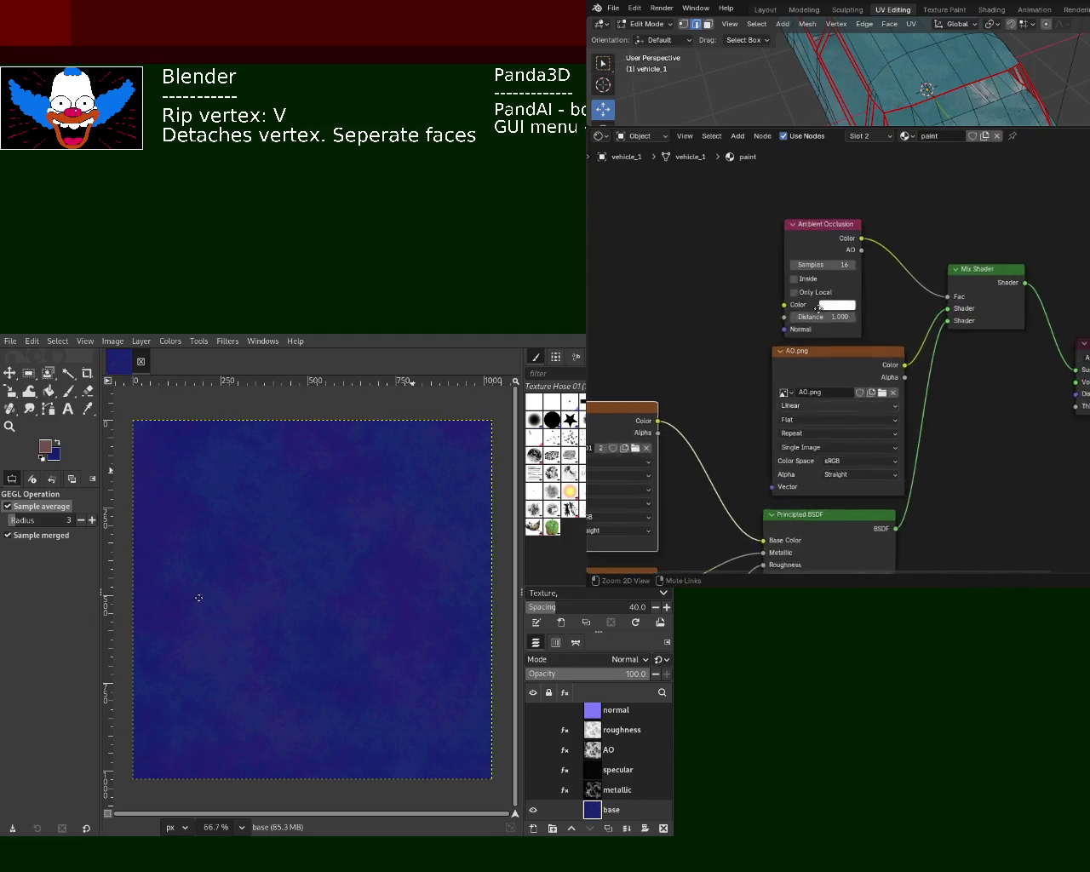
left_click_drag(1012, 129, 1013, 219)
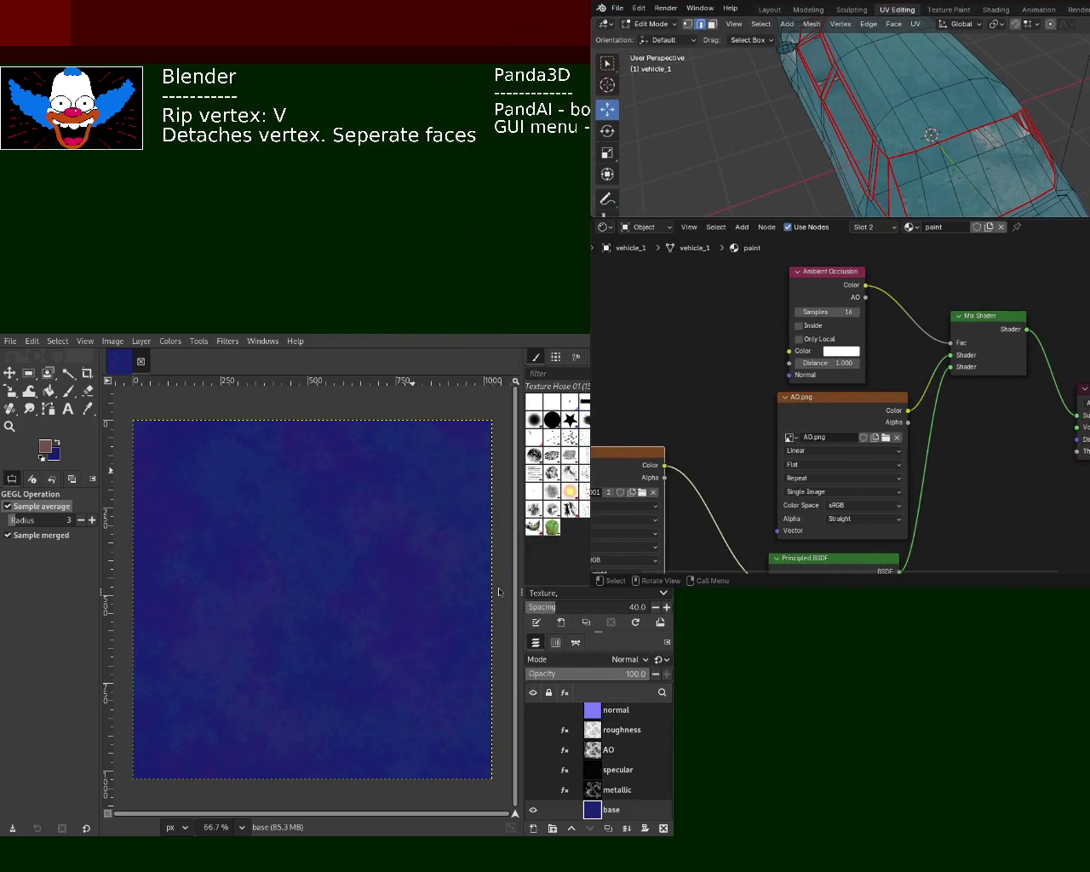
mouse_move(937, 119)
middle_mouse_down()
mouse_move(988, 109)
mouse_move(903, 110)
mouse_move(960, 119)
middle_mouse_up()
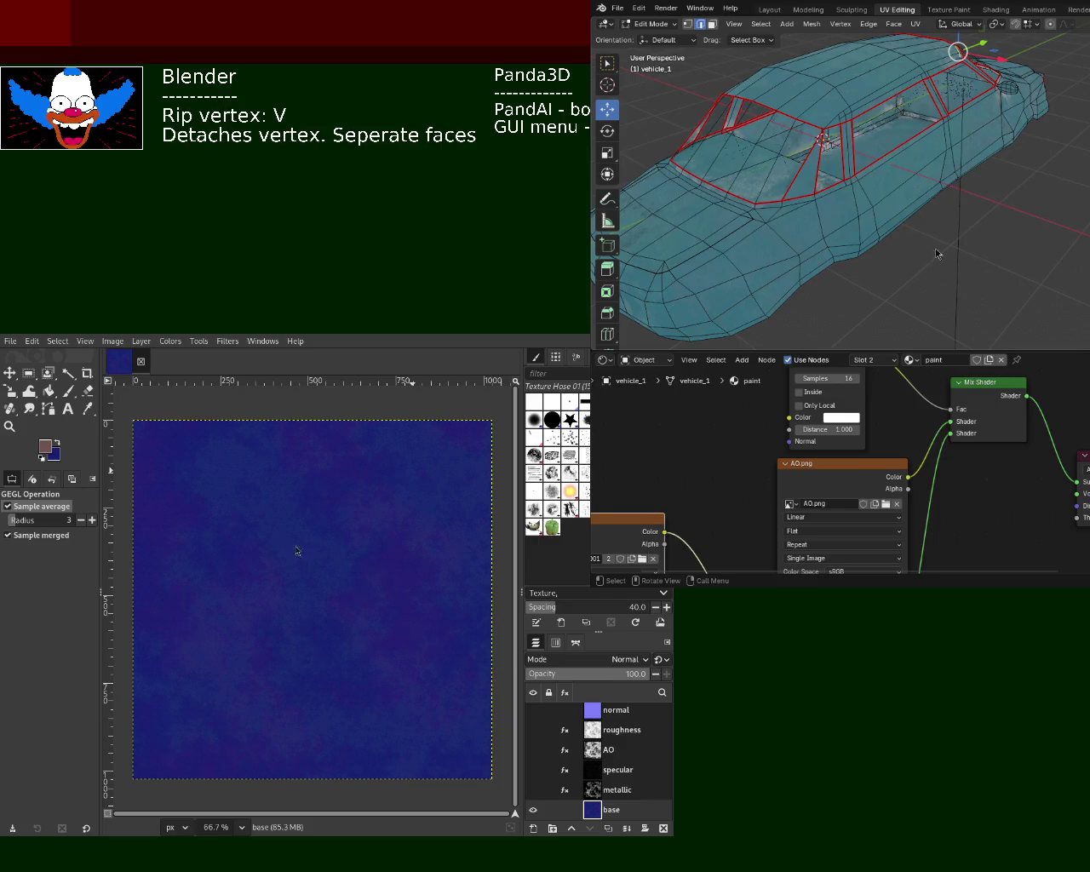
Enlarge the node editor and frame the base.png.001 and Principled BSDF nodes.
left_click_drag(1044, 356, 1044, 232)
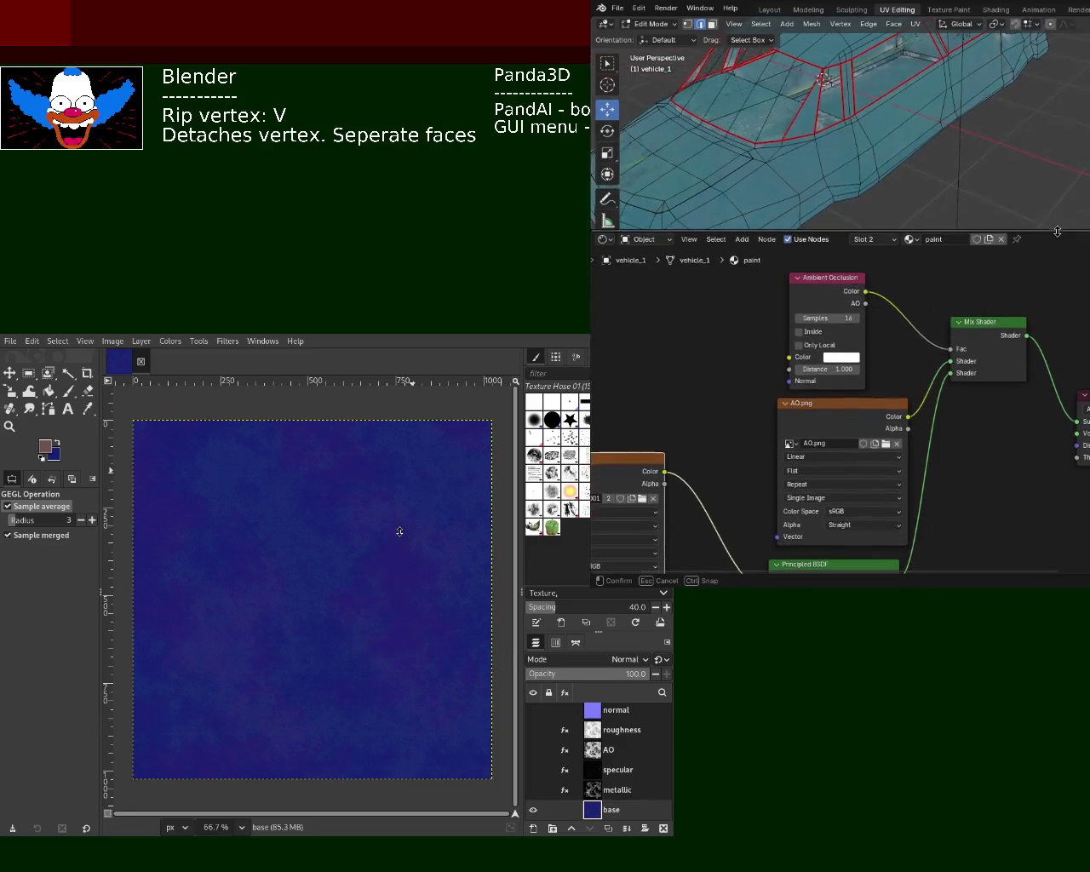
mouse_move(1056, 310)
middle_mouse_down()
mouse_move(914, 341)
mouse_move(885, 323)
middle_mouse_up()
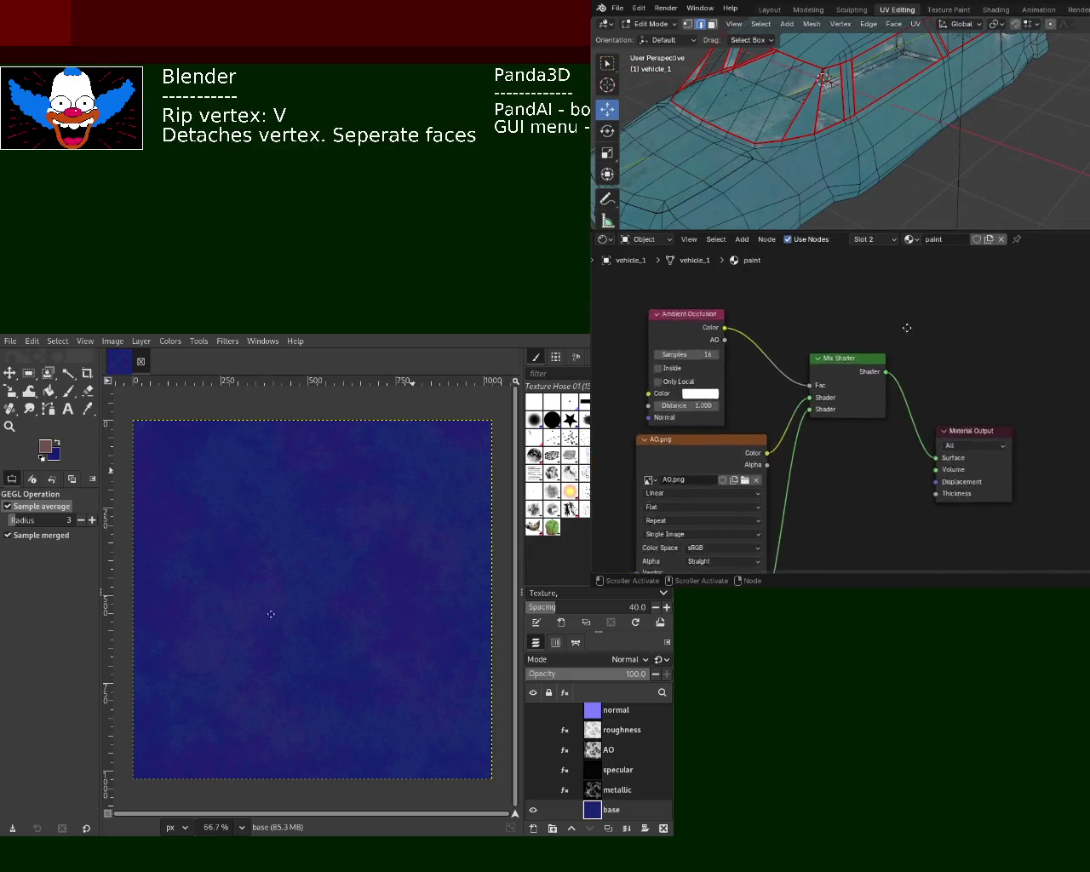
left_click_drag(1039, 231, 1039, 196)
mouse_move(833, 299)
middle_mouse_down()
mouse_move(913, 307)
mouse_move(707, 426)
middle_mouse_up()
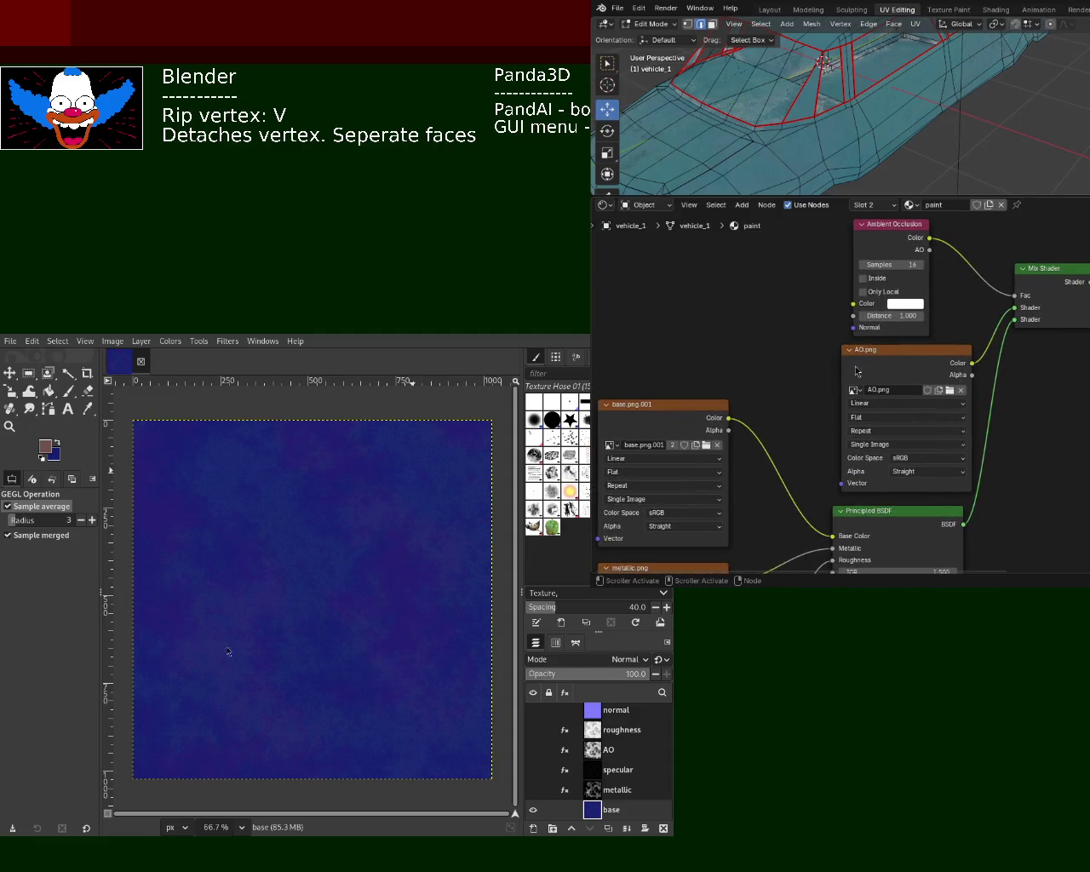
middle_click_drag(856, 449, 842, 340)
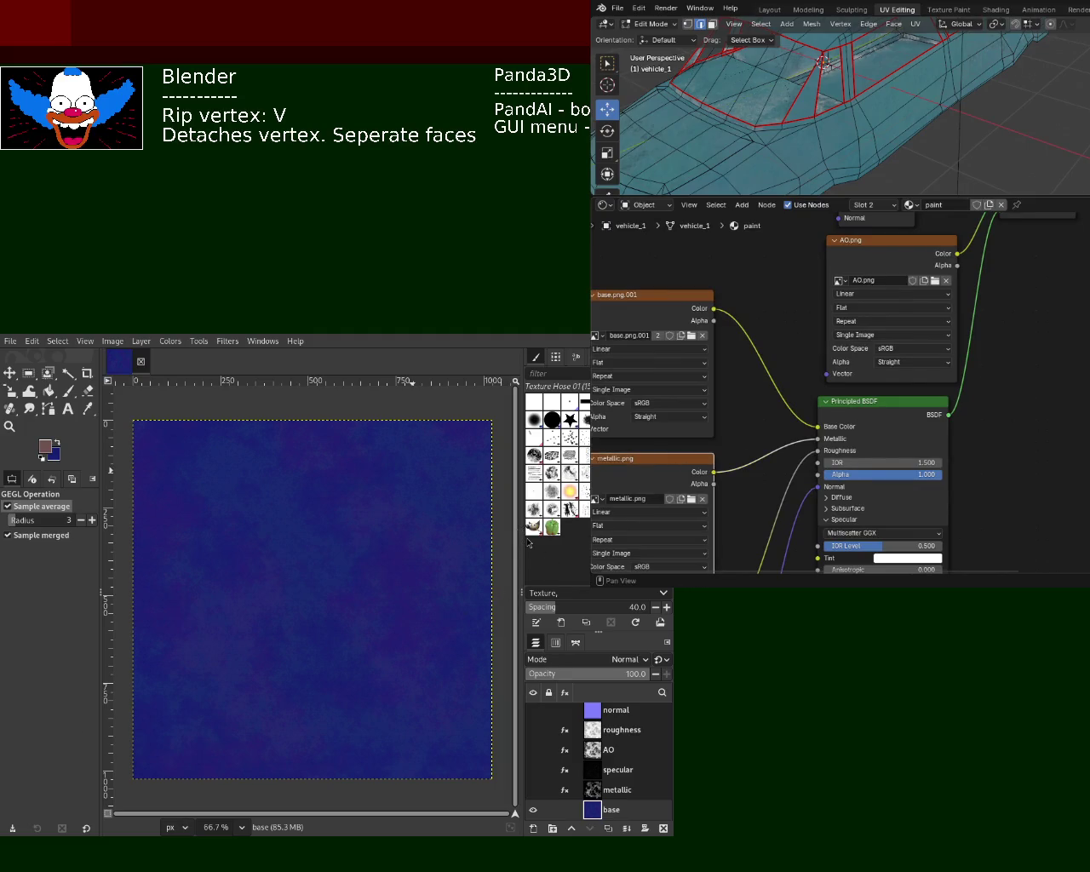
Inspect the roughness.png and normal.png image texture nodes.
middle_click_drag(785, 418, 825, 300)
left_click(724, 498)
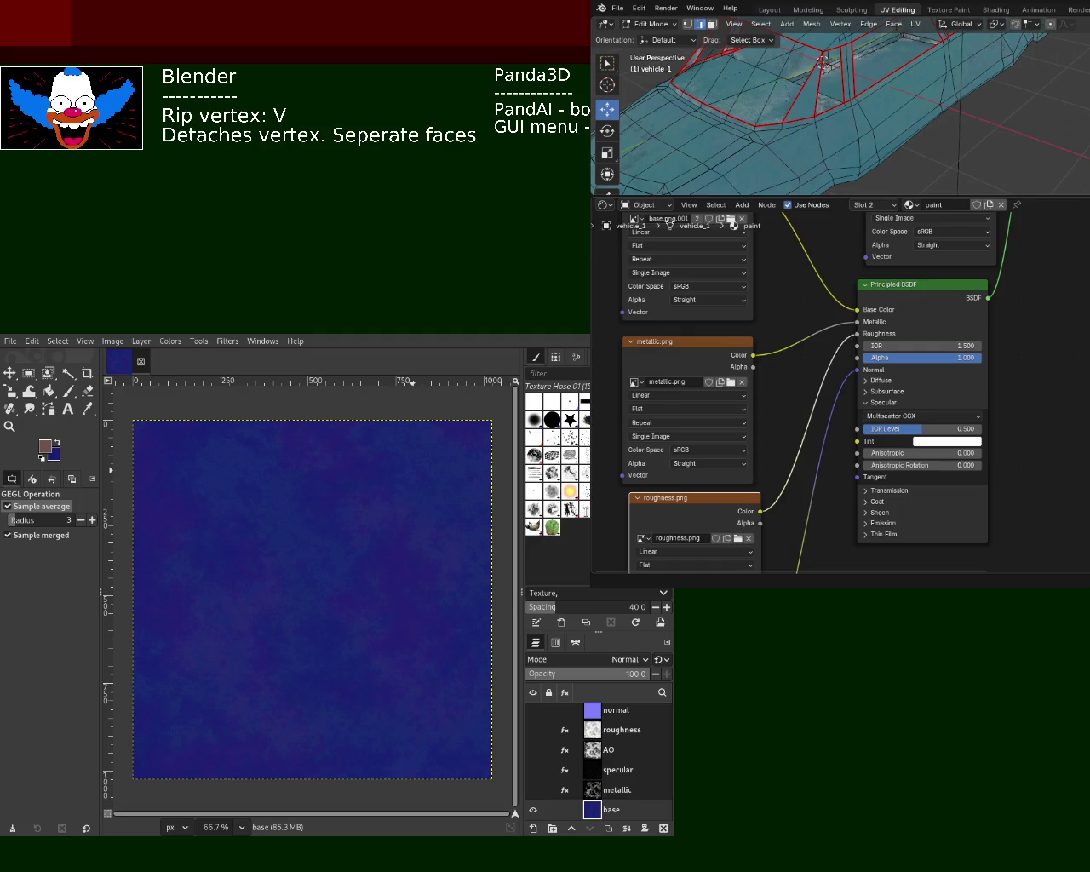
middle_click_drag(790, 511, 801, 383)
left_click(747, 540)
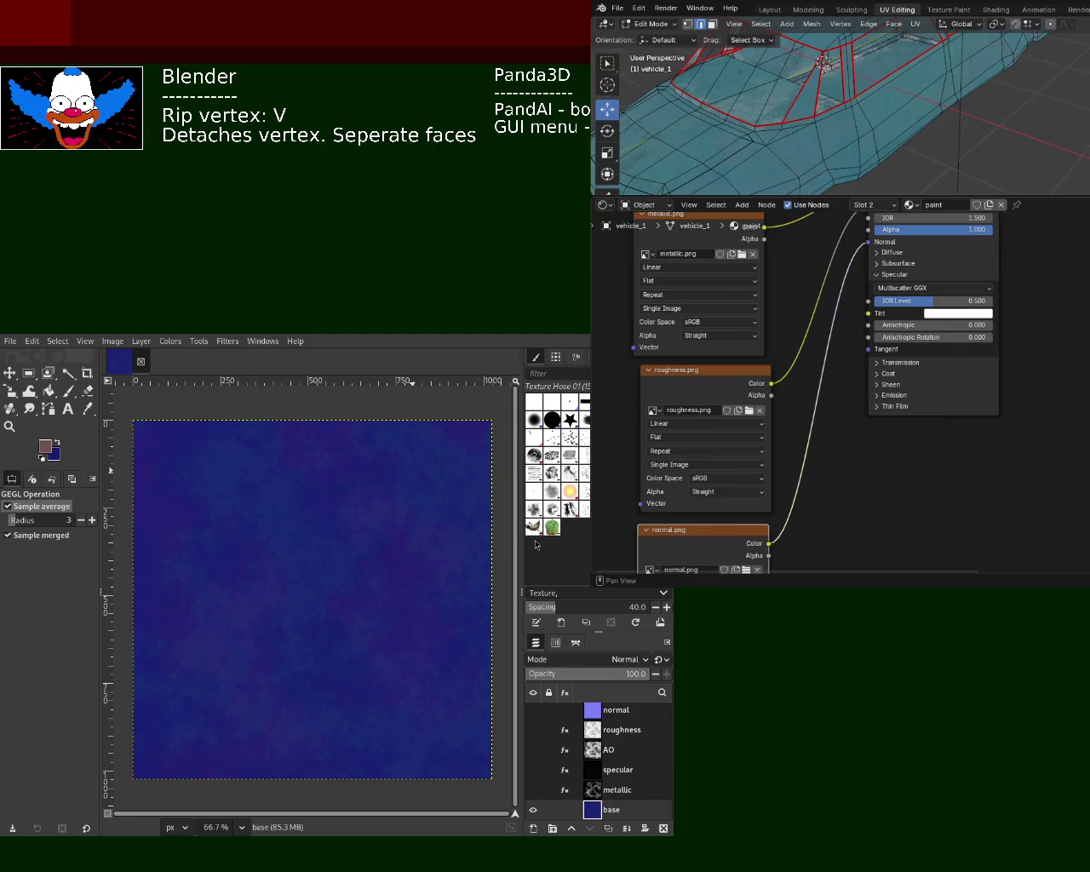
mouse_move(876, 496)
middle_mouse_down()
mouse_move(878, 398)
mouse_move(990, 486)
mouse_move(991, 558)
middle_mouse_up()
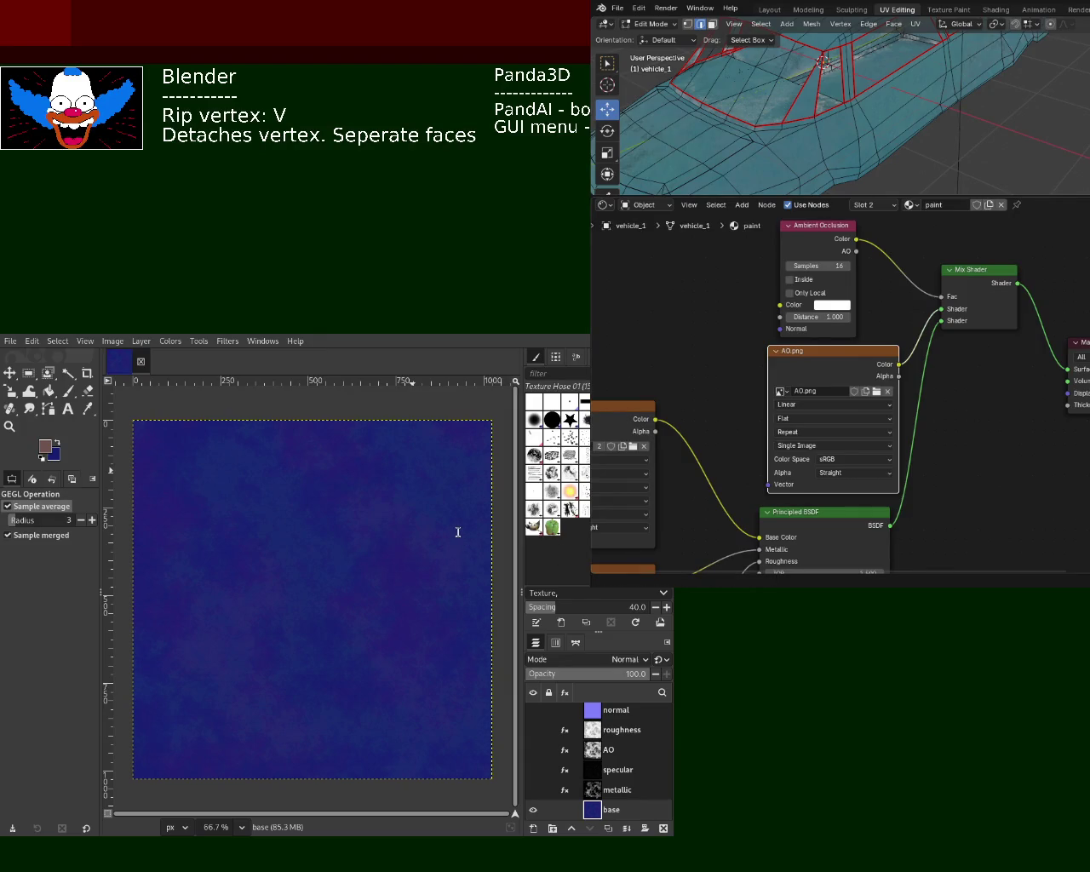
Save vehicle_1.blend and look over the AO and base.png nodes.
key("ctrl+s")
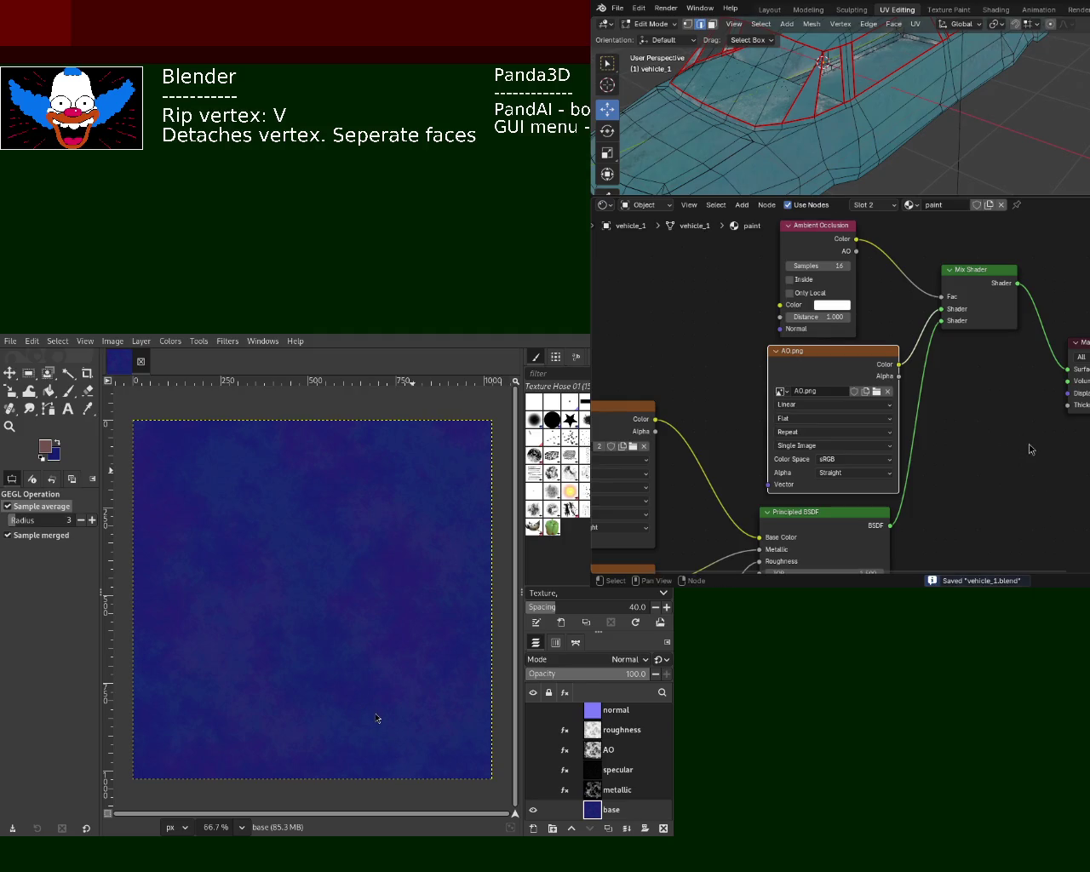
mouse_move(990, 460)
middle_mouse_down()
mouse_move(912, 509)
mouse_move(1059, 379)
mouse_move(1045, 301)
mouse_move(1059, 408)
middle_mouse_up()
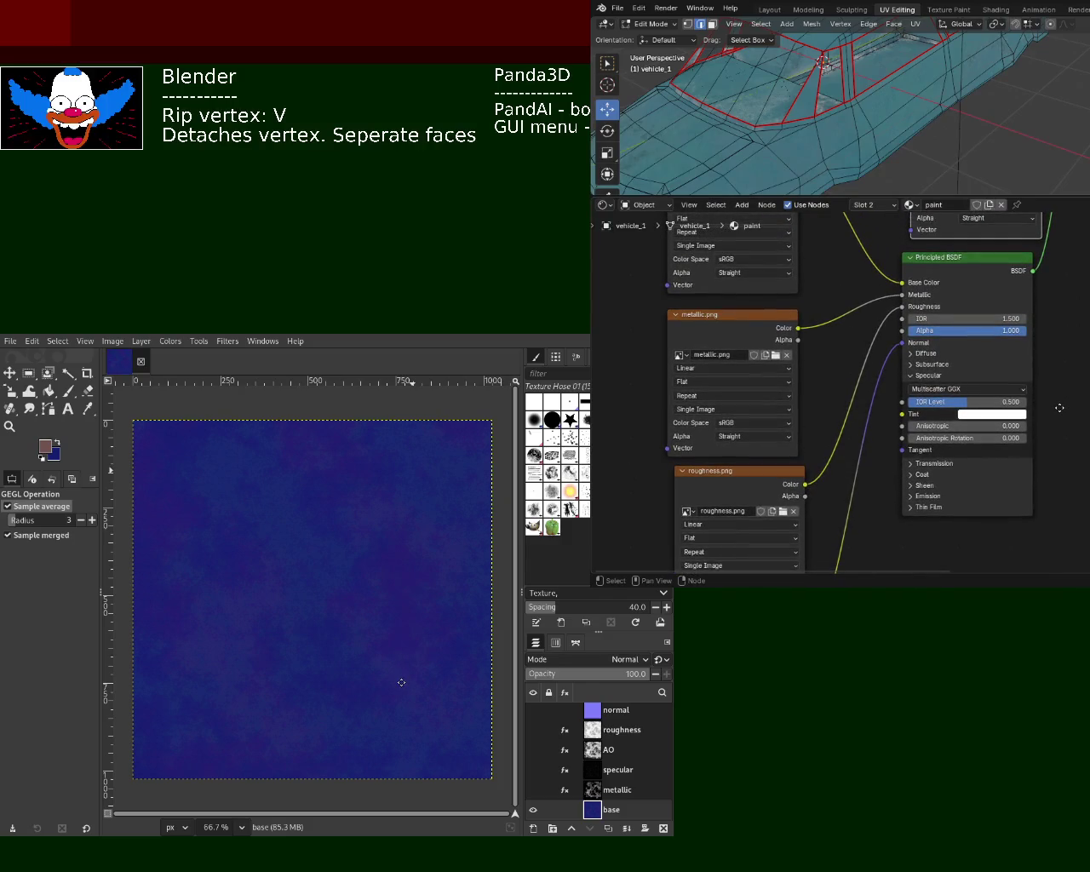
mouse_move(1059, 408)
middle_mouse_down()
mouse_move(1015, 534)
mouse_move(992, 494)
middle_mouse_up()
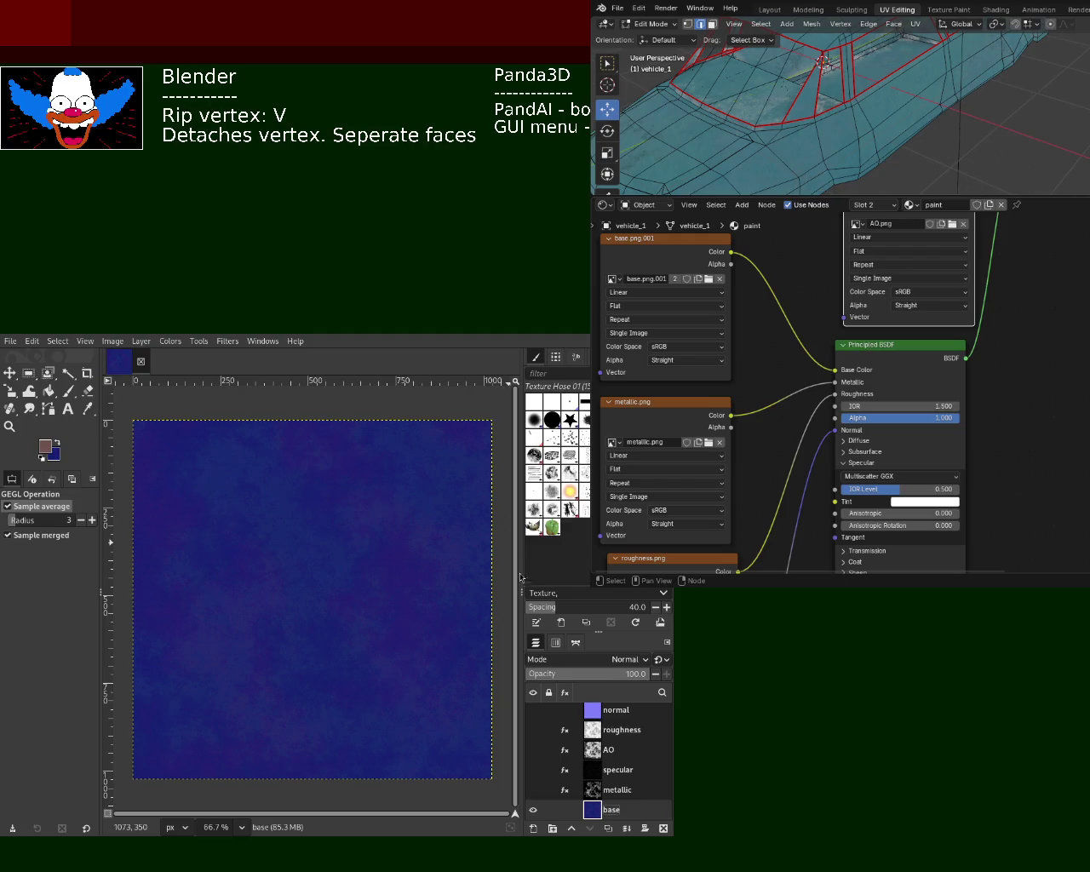
Make the metallic, specular, AO, roughness and normal layers visible in GIMP, then return to Blender.
mouse_move(596, 790)
left_click(533, 791)
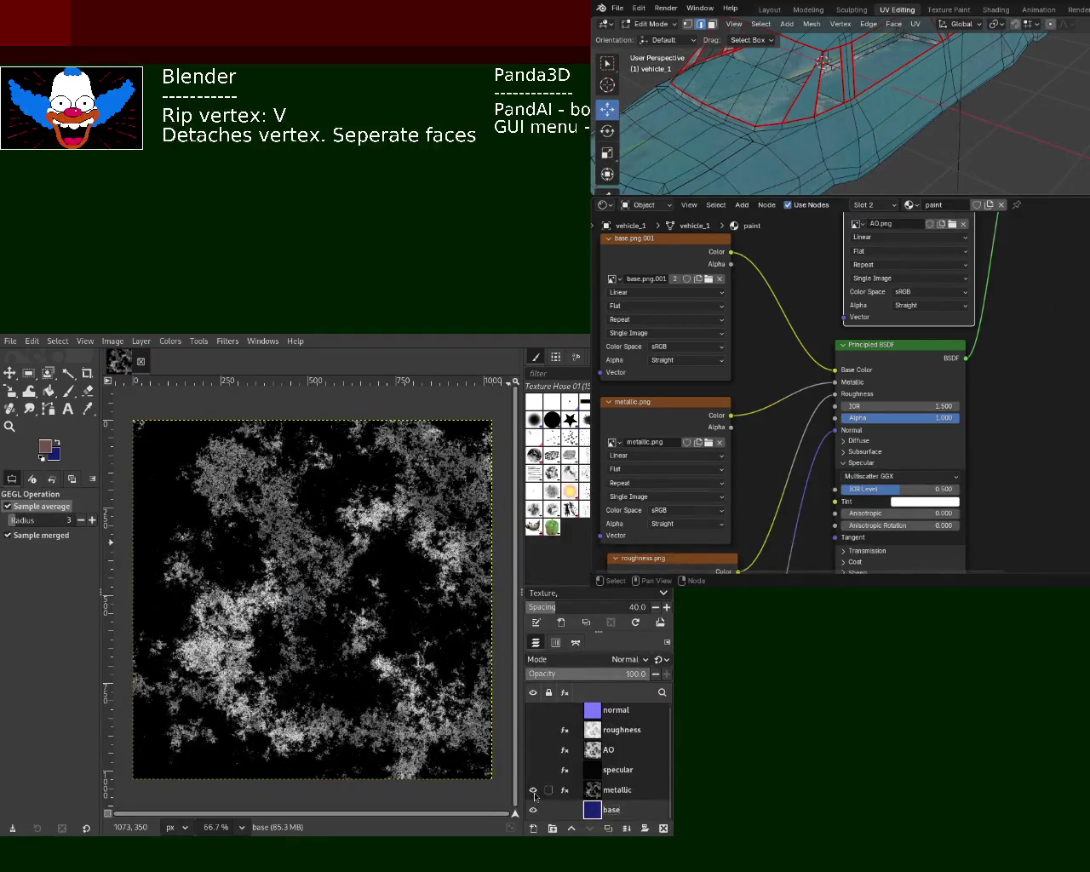
left_click(533, 770)
left_click(533, 749)
left_click(534, 729)
left_click(533, 710)
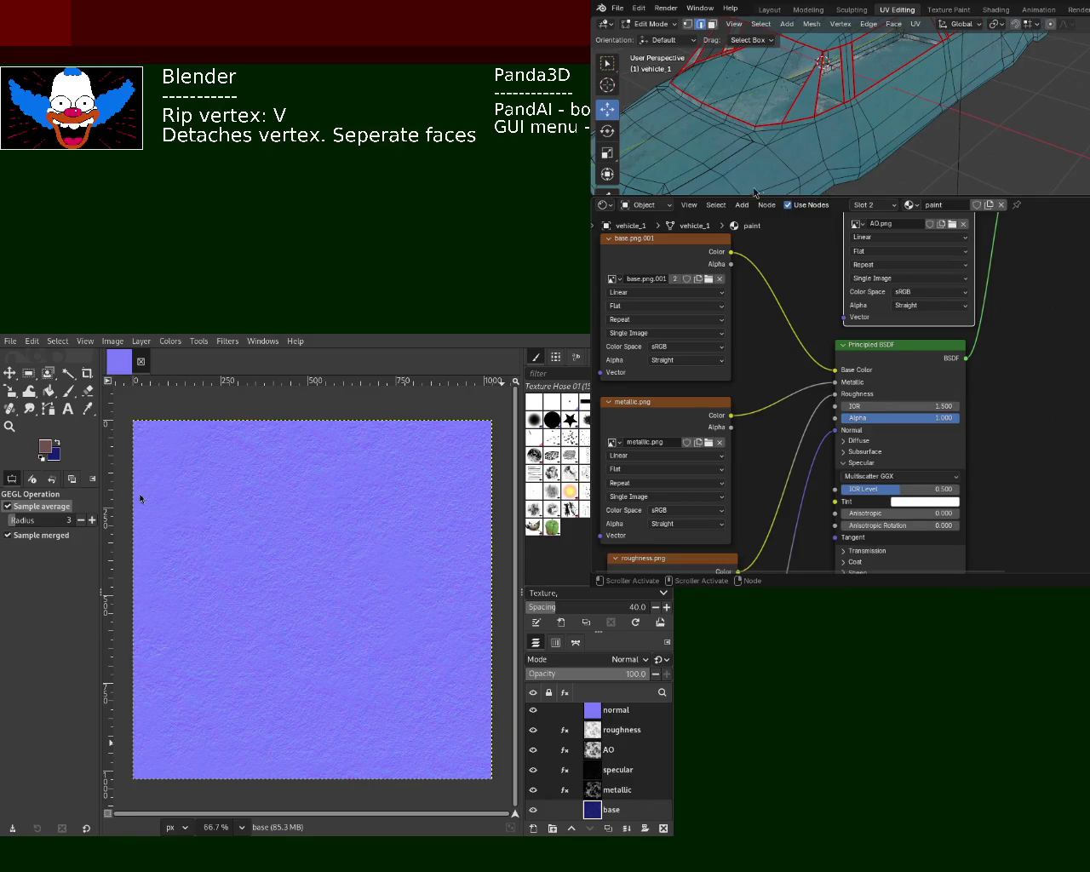
key("alt+Tab")
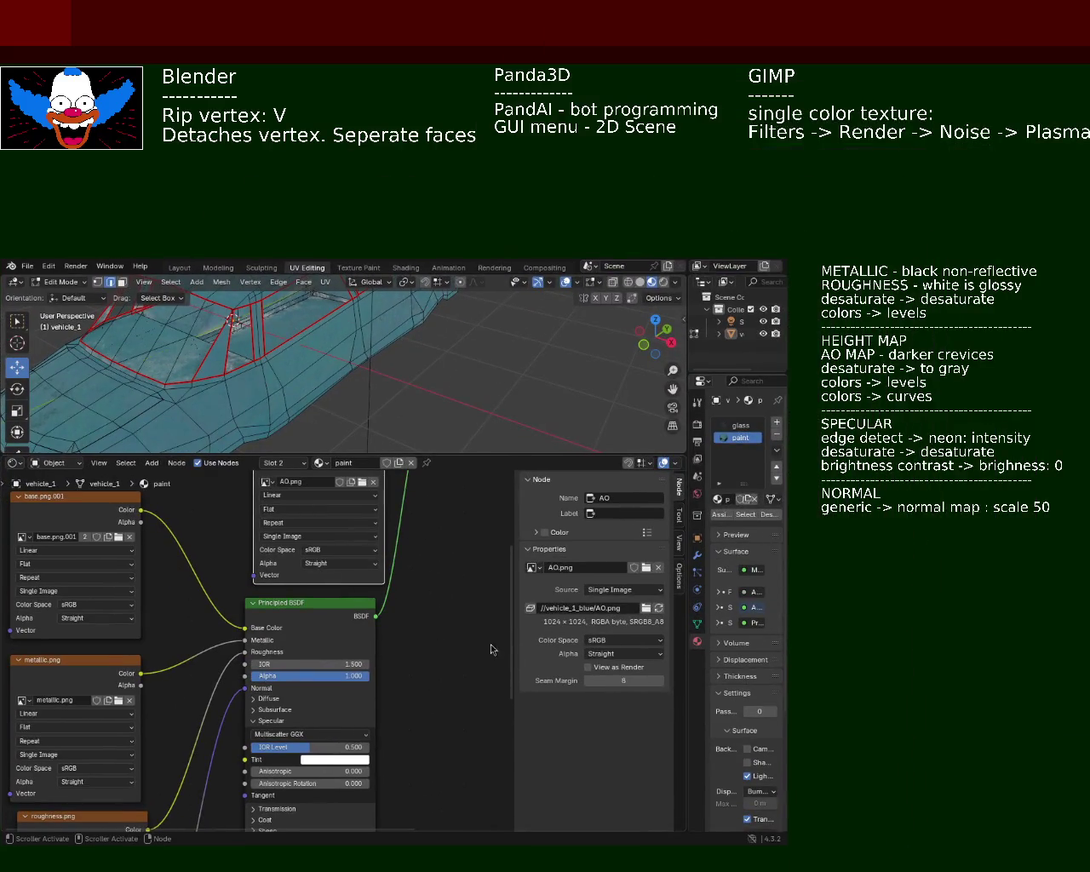
Move the base, metallic, roughness and normal image nodes up beside one another.
key("Home")
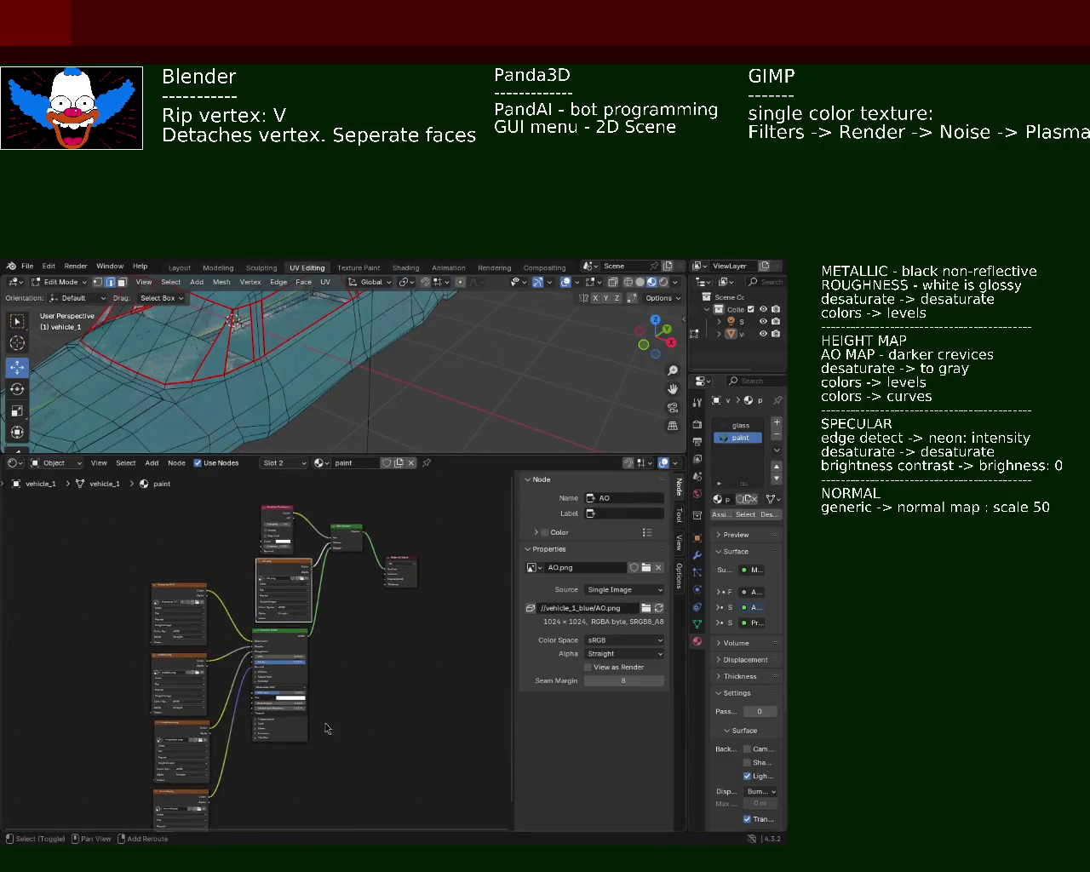
scroll(324, 725, "up", 2)
middle_click_drag(263, 559, 255, 721)
left_click_drag(211, 680, 211, 607)
left_click_drag(211, 745, 211, 669)
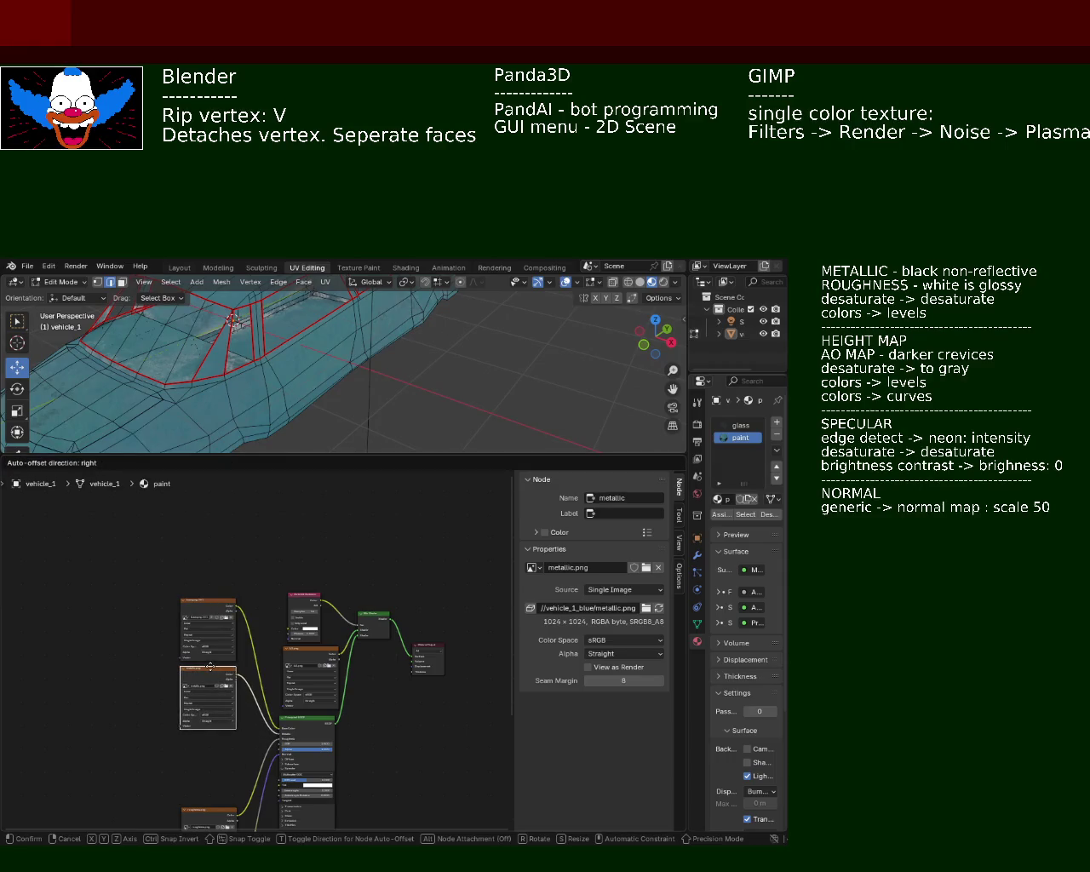
middle_click_drag(211, 787, 218, 694)
left_click_drag(220, 720, 217, 645)
left_click_drag(214, 788, 217, 717)
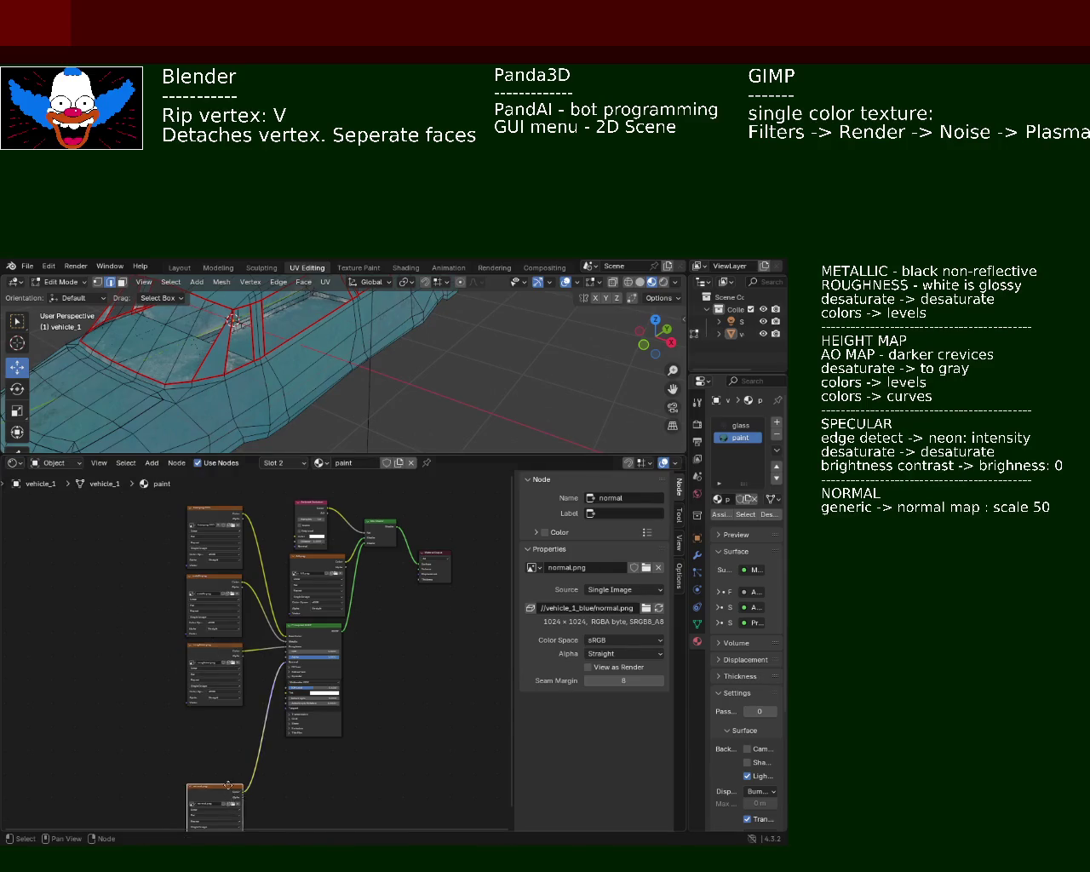
scroll(275, 622, "down", 2, "shift")
scroll(275, 622, "down", 2, "shift")
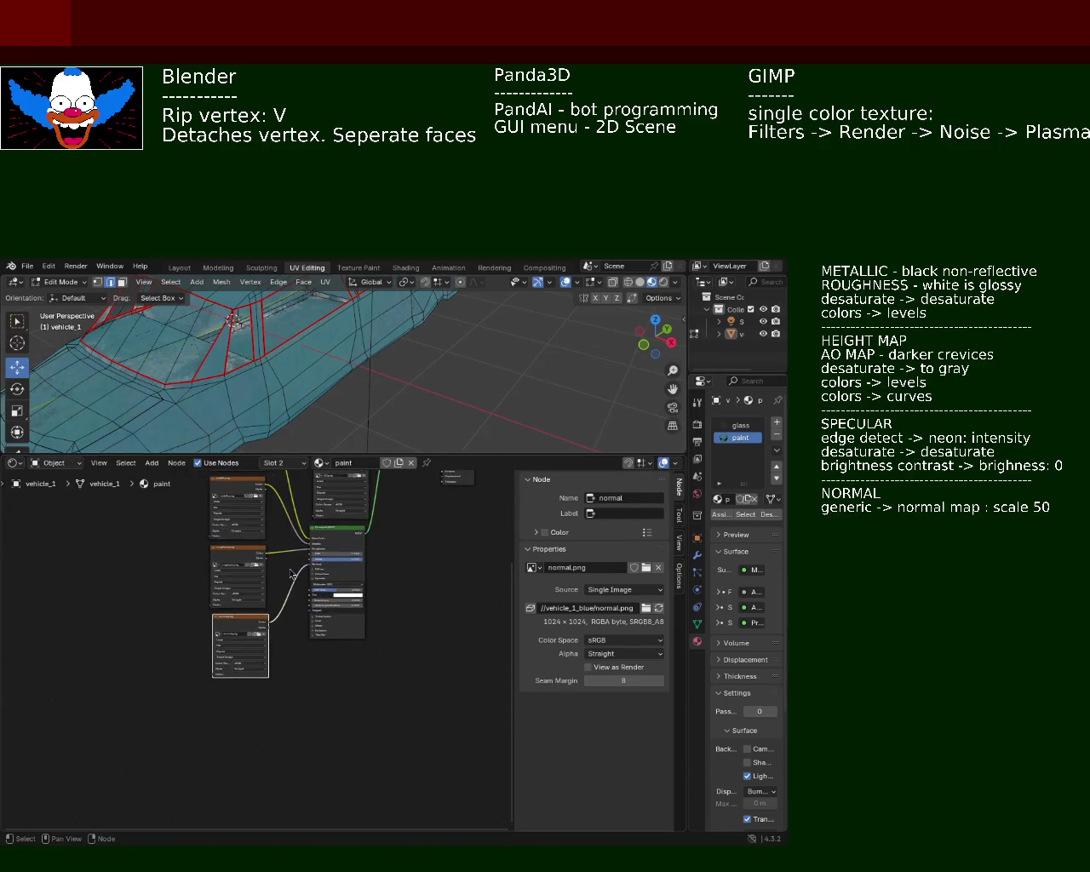
scroll(294, 579, "up", 1)
scroll(291, 753, "up", 1)
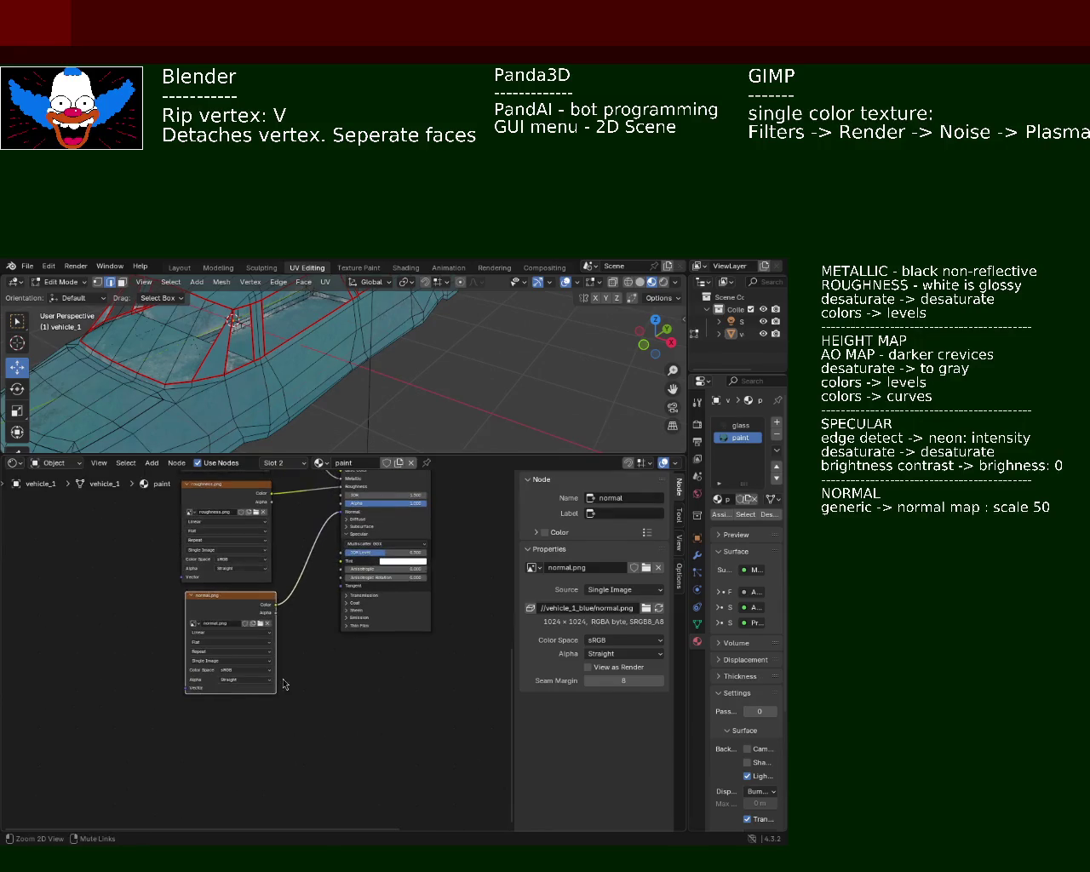
Add an Image Texture node below normal.png and drag its Color output toward the Principled BSDF.
key("shift+a")
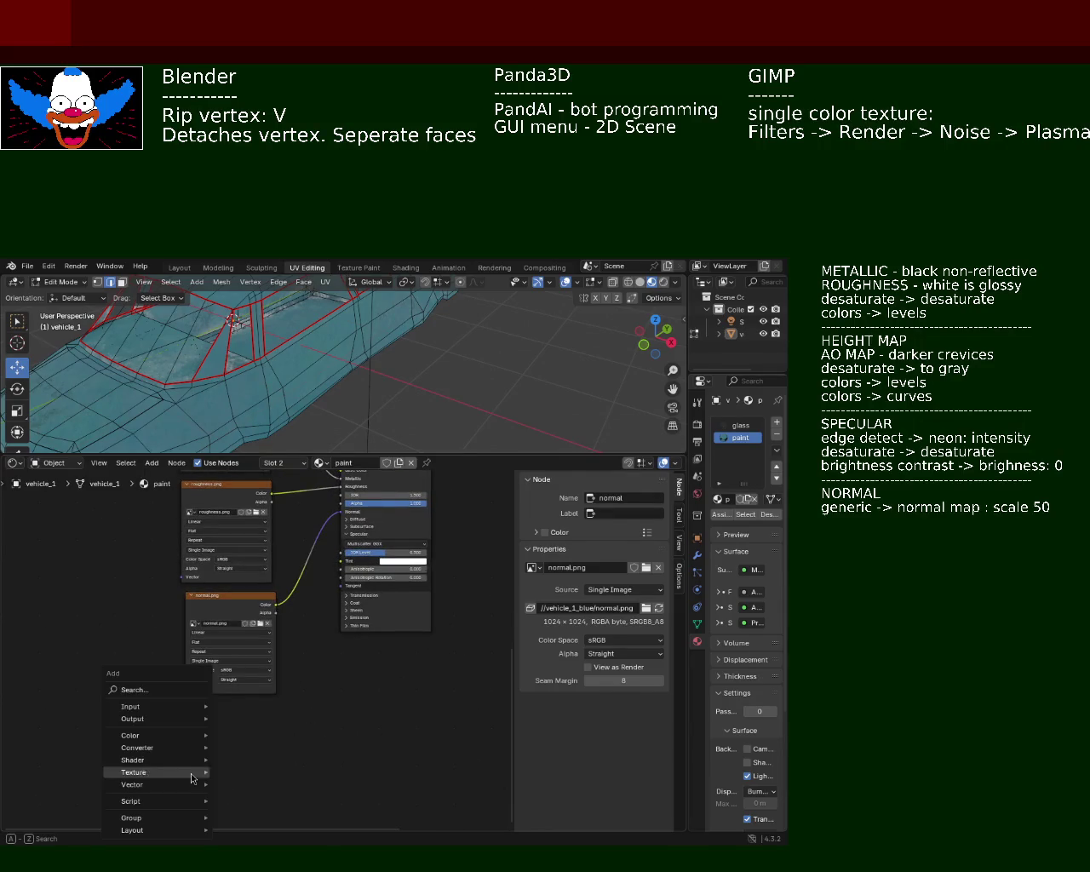
type("Image")
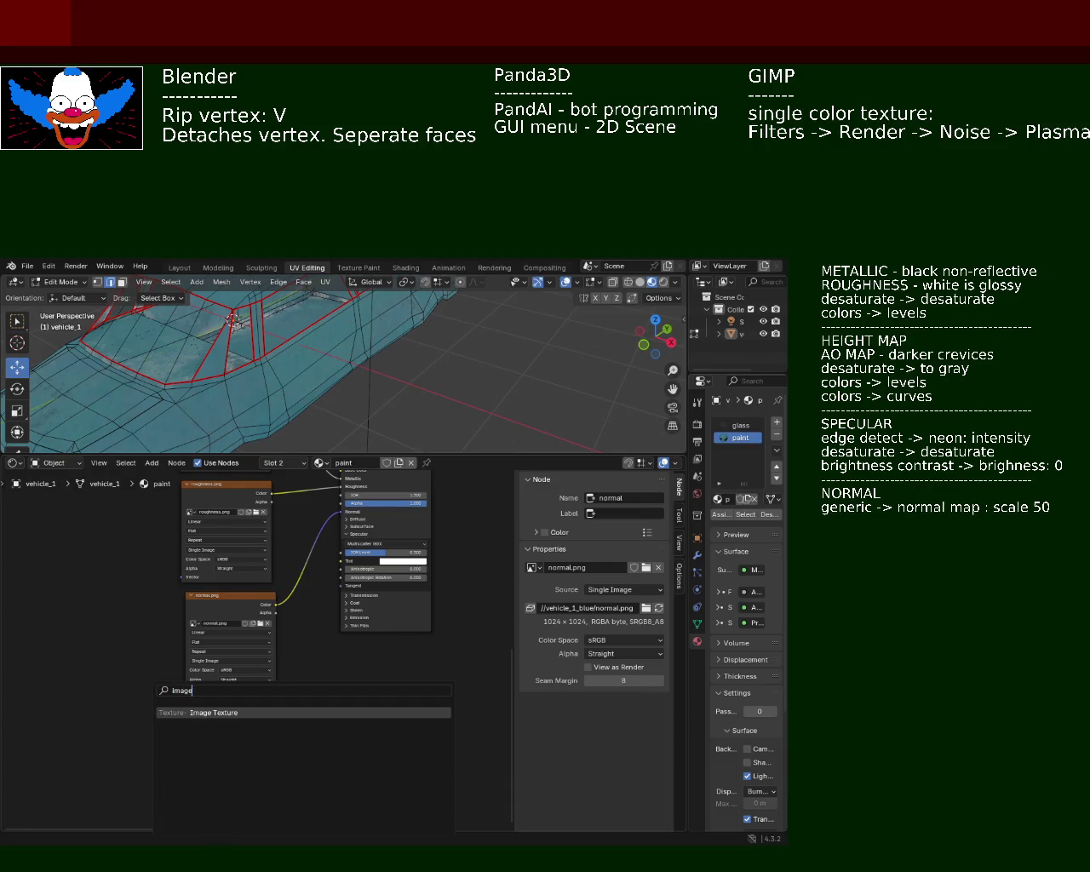
left_click(222, 714)
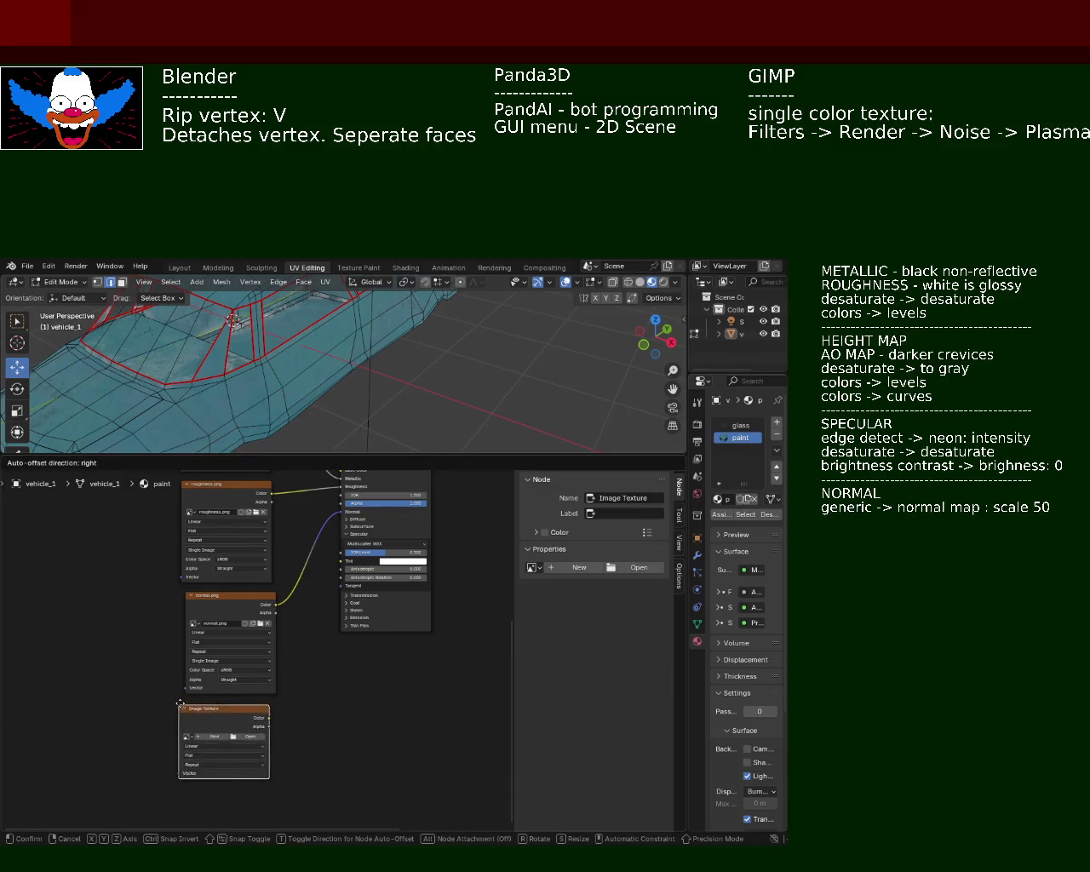
left_click(258, 714)
mouse_move(277, 712)
left_mouse_down()
mouse_move(345, 528)
mouse_move(361, 543)
left_mouse_up()
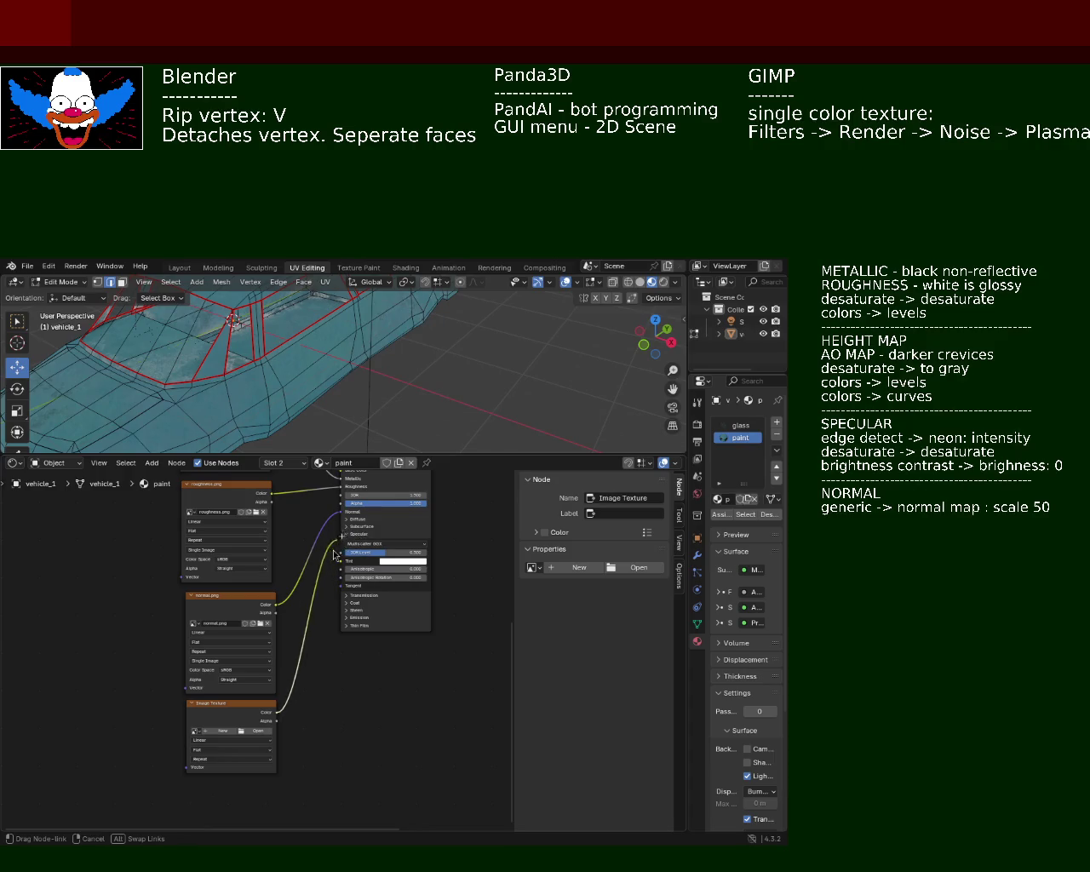
left_click_drag(361, 543, 351, 694)
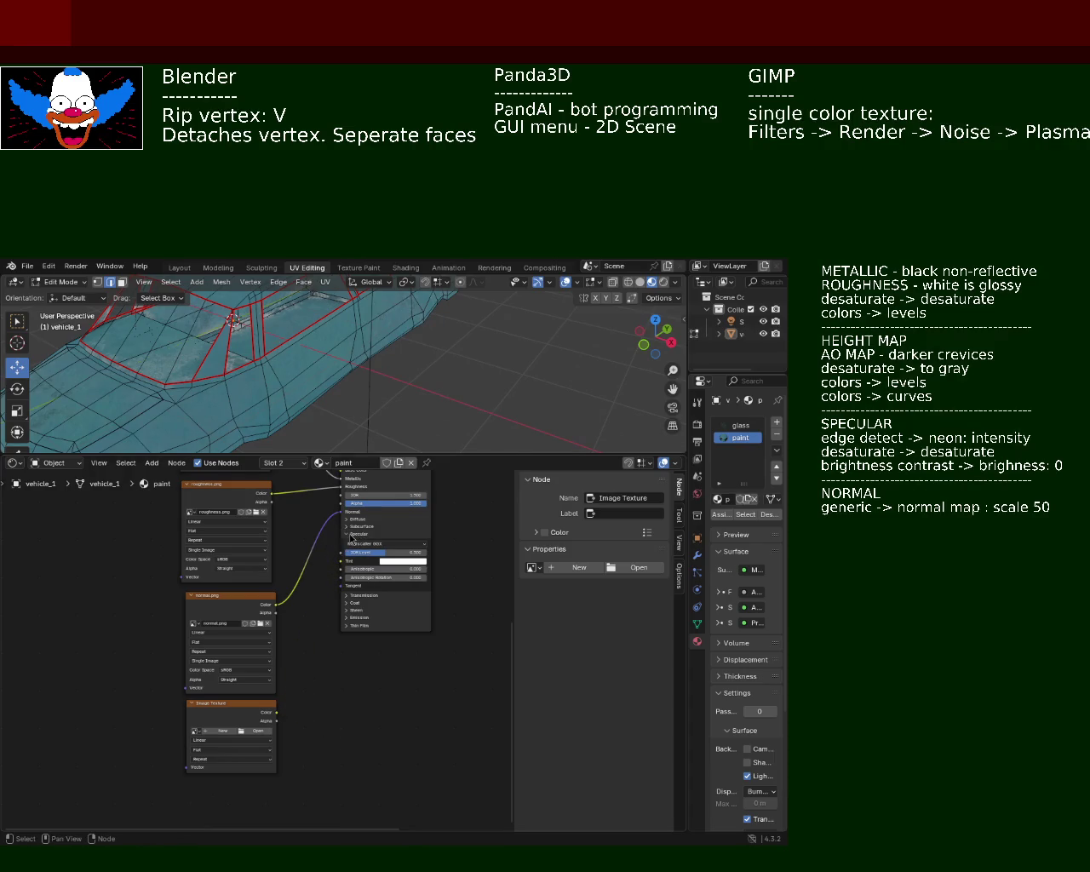
left_click(351, 536)
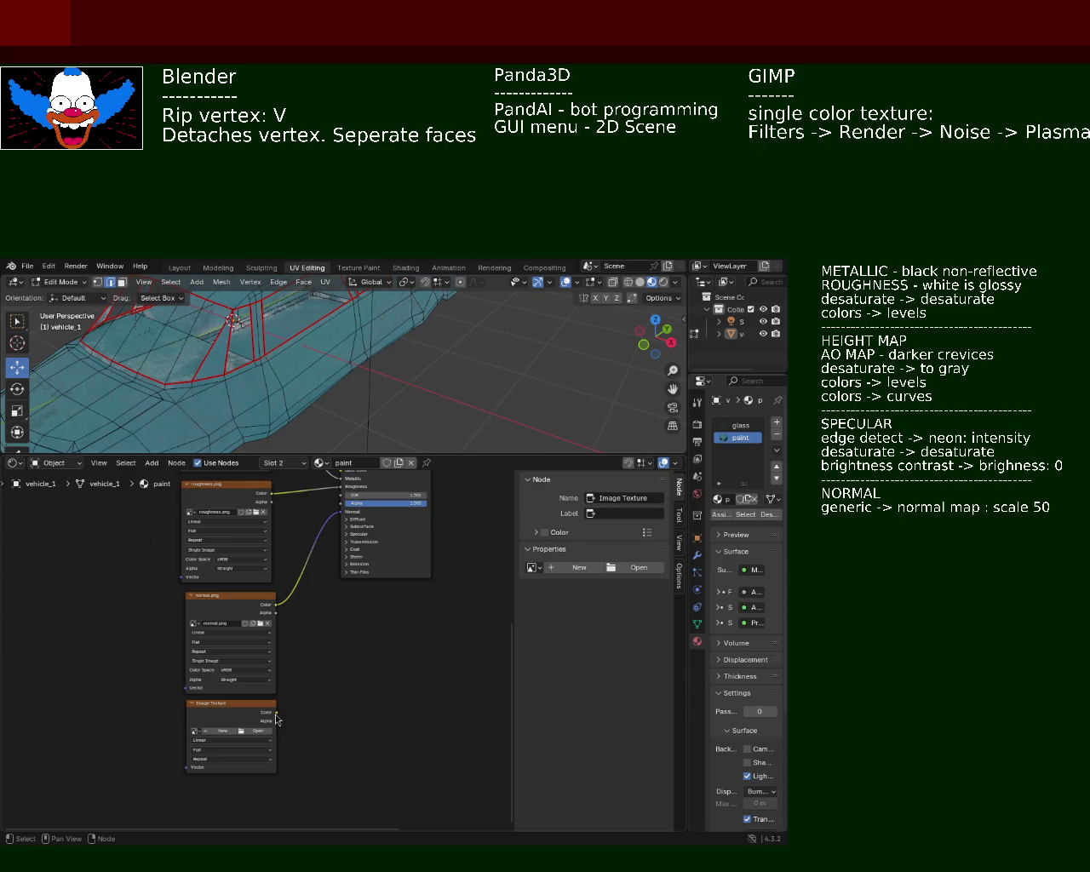
left_click_drag(276, 712, 332, 628)
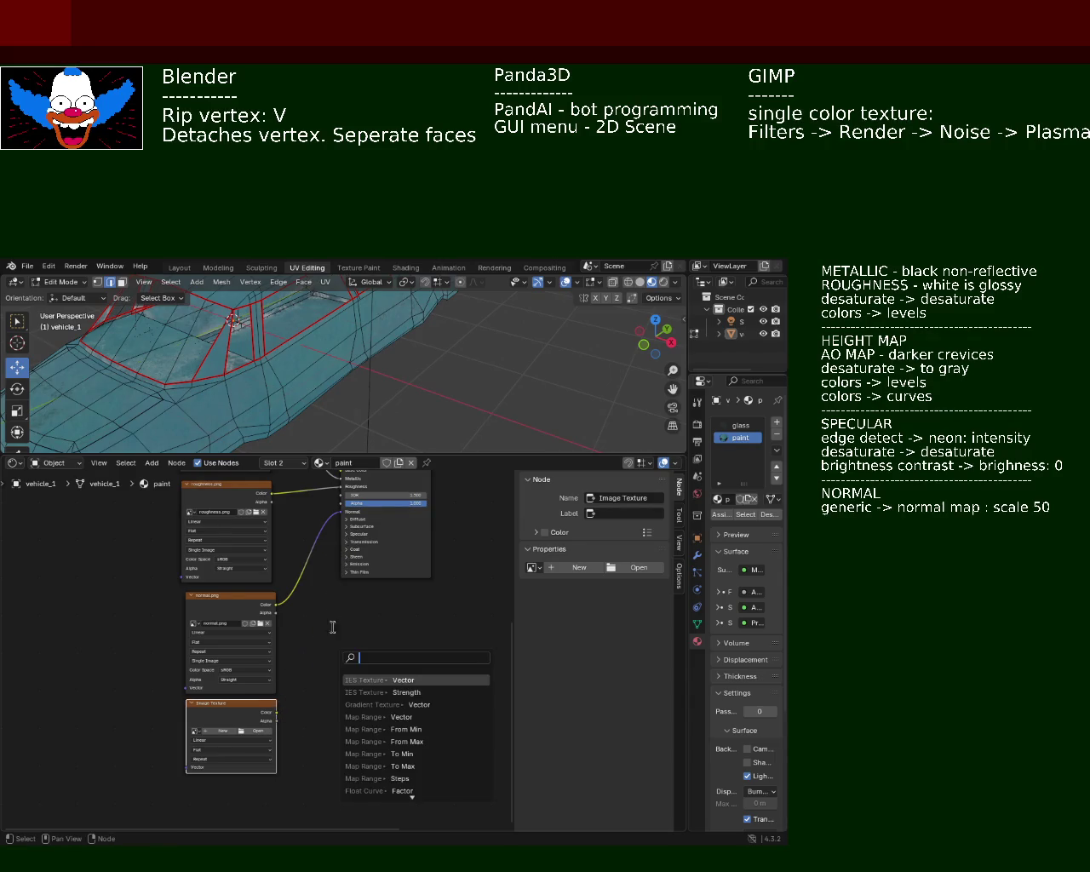
left_click(350, 535)
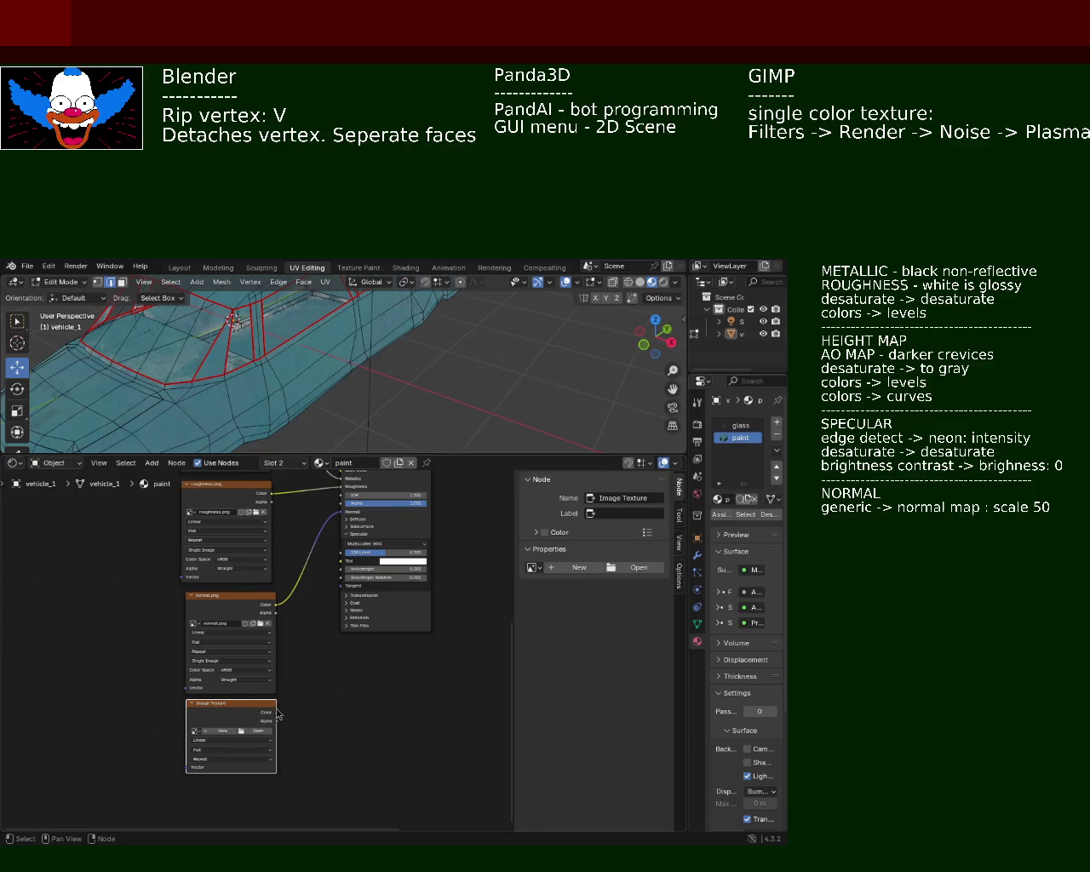
left_click_drag(275, 714, 354, 586)
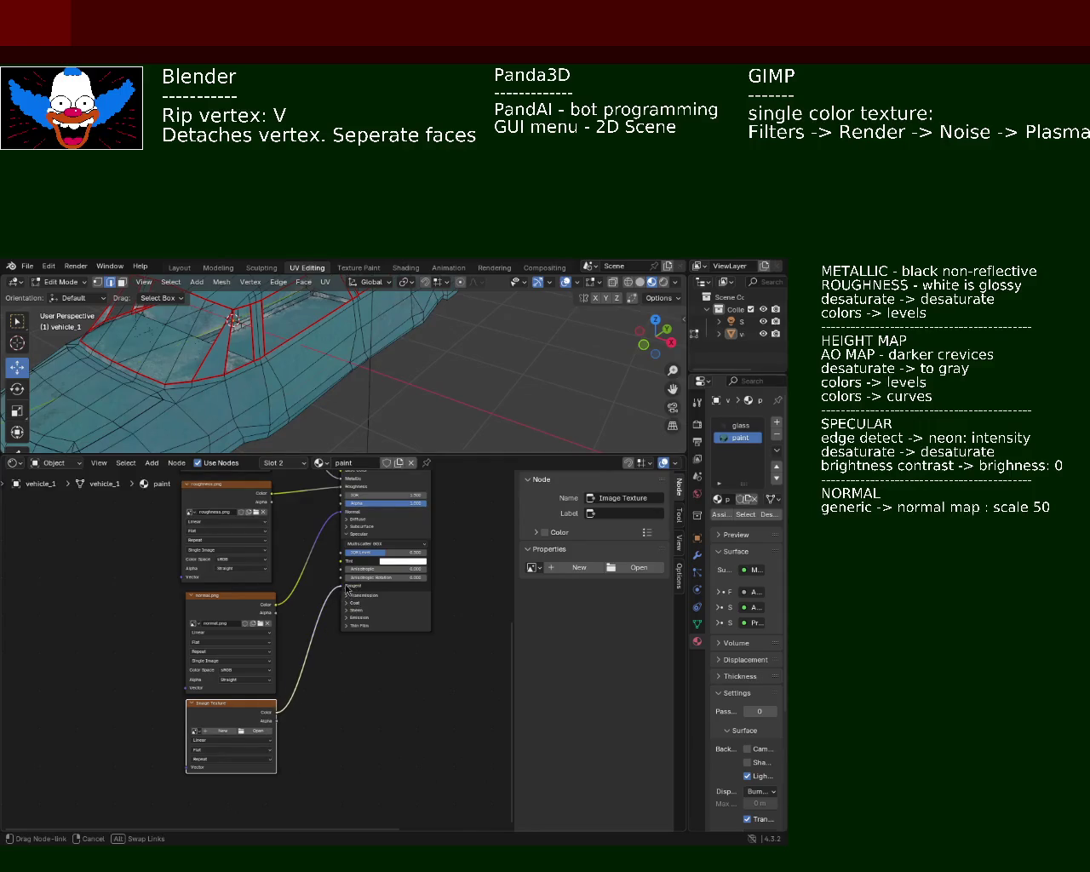
left_click_drag(346, 589, 364, 751)
left_click_drag(365, 753, 385, 689)
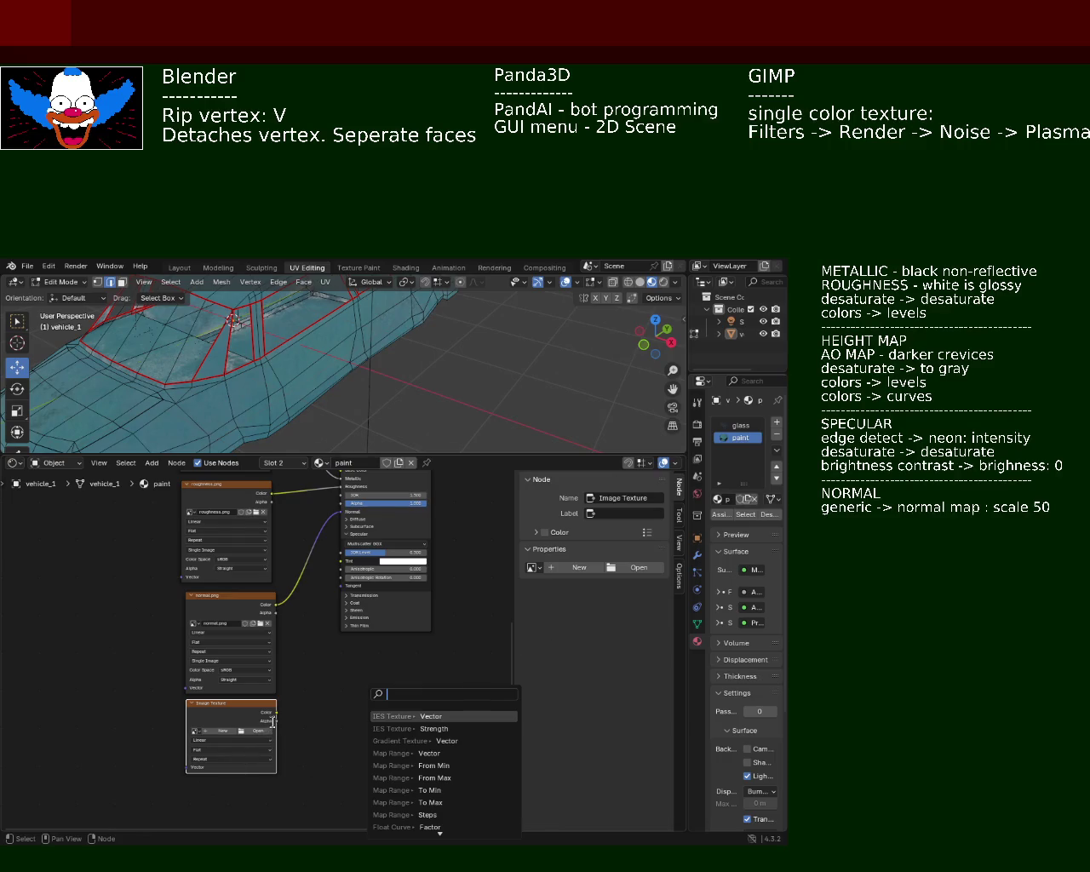
key("Escape")
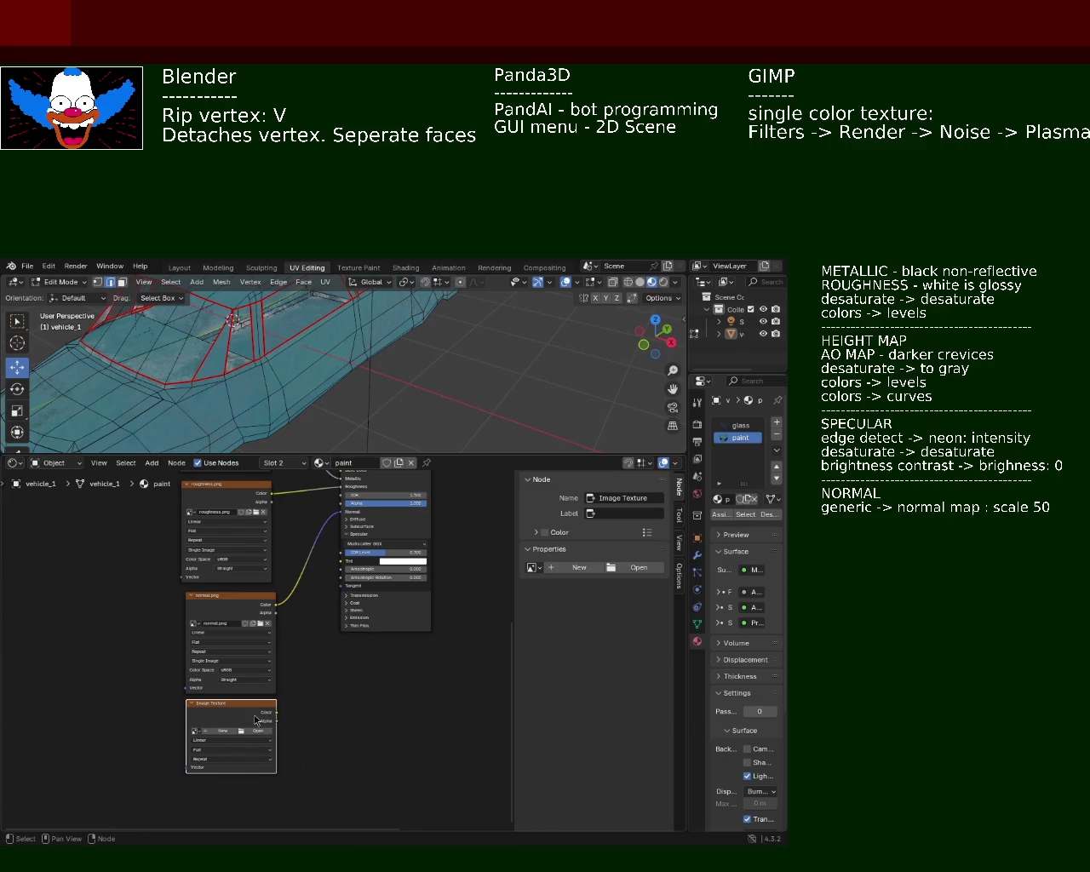
left_click_drag(275, 713, 341, 553)
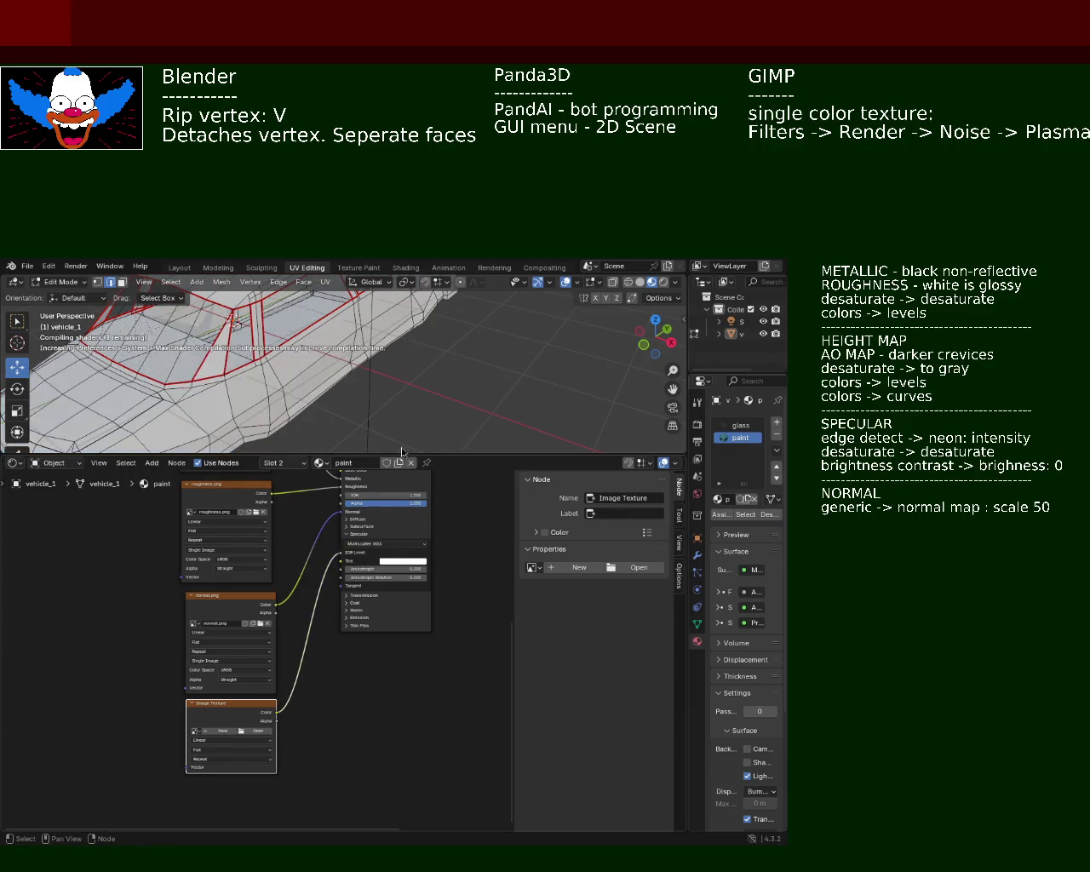
Enlarge the 3D view and orbit around the car to inspect the shading.
mouse_move(402, 447)
middle_mouse_down()
mouse_move(409, 336)
mouse_move(578, 411)
middle_mouse_up()
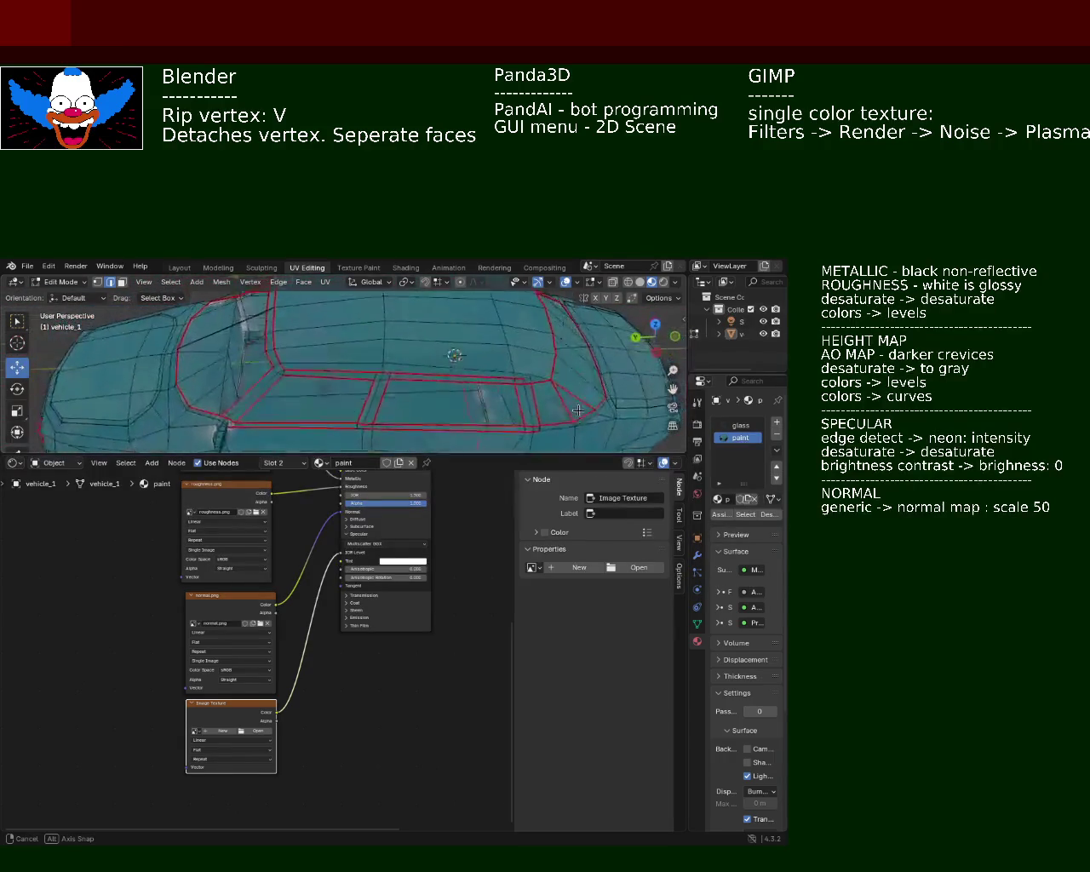
middle_click_drag(578, 411, 437, 435)
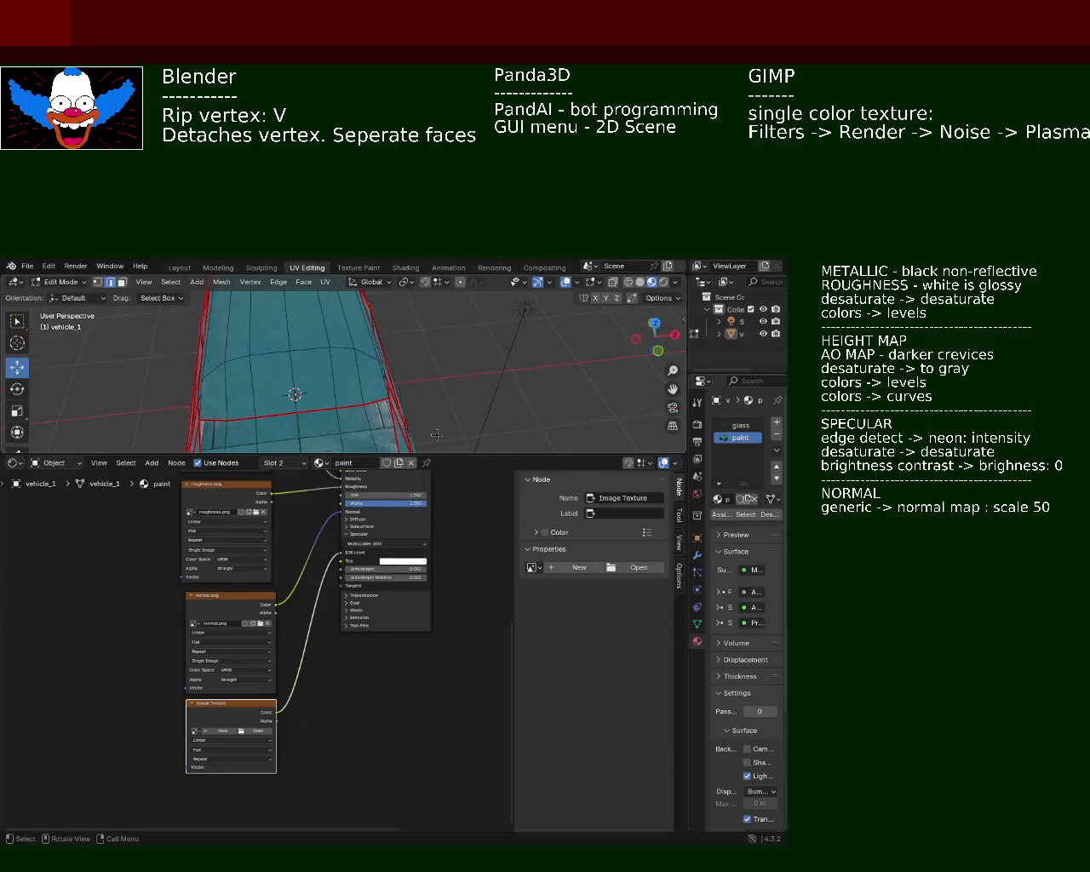
left_click_drag(469, 455, 469, 673)
mouse_move(443, 630)
middle_mouse_down()
mouse_move(323, 453)
mouse_move(633, 315)
middle_mouse_up()
mouse_move(526, 394)
middle_mouse_down()
mouse_move(324, 358)
mouse_move(545, 376)
mouse_move(401, 451)
middle_mouse_up()
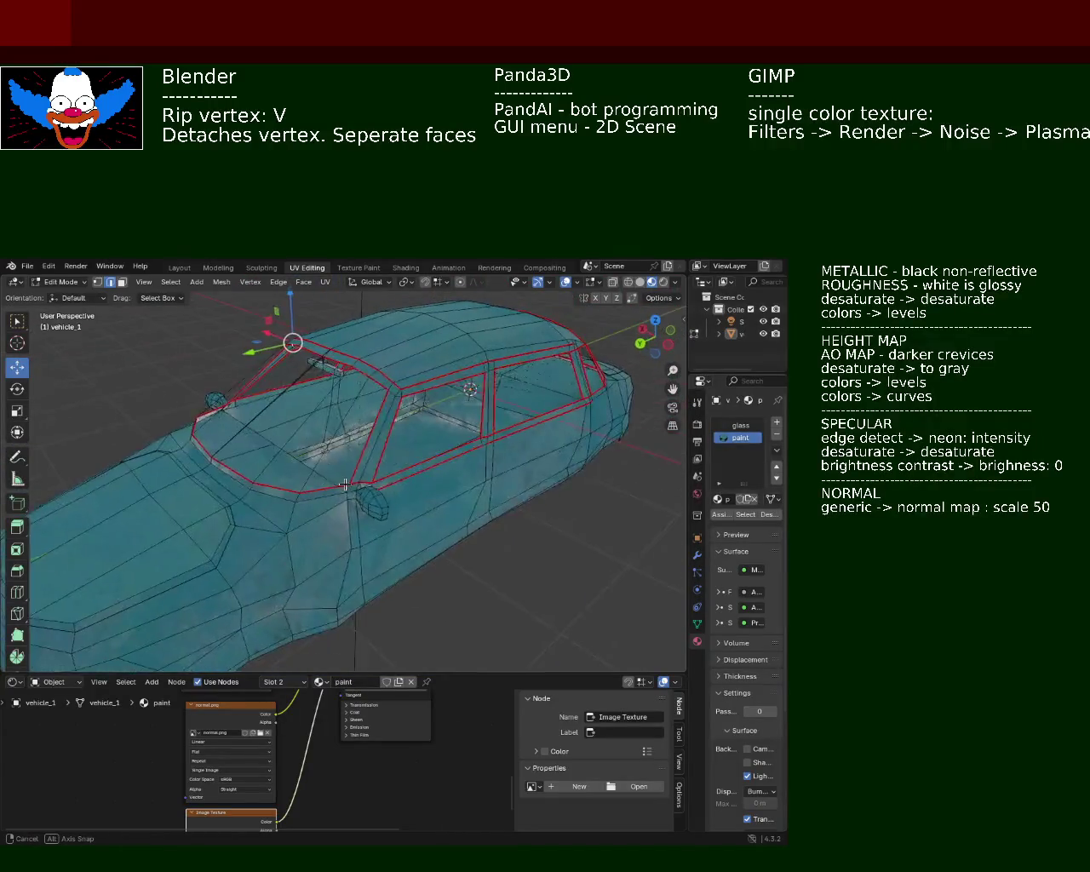
middle_click_drag(401, 452, 281, 477)
scroll(347, 781, "up", 1)
scroll(337, 762, "up", 1)
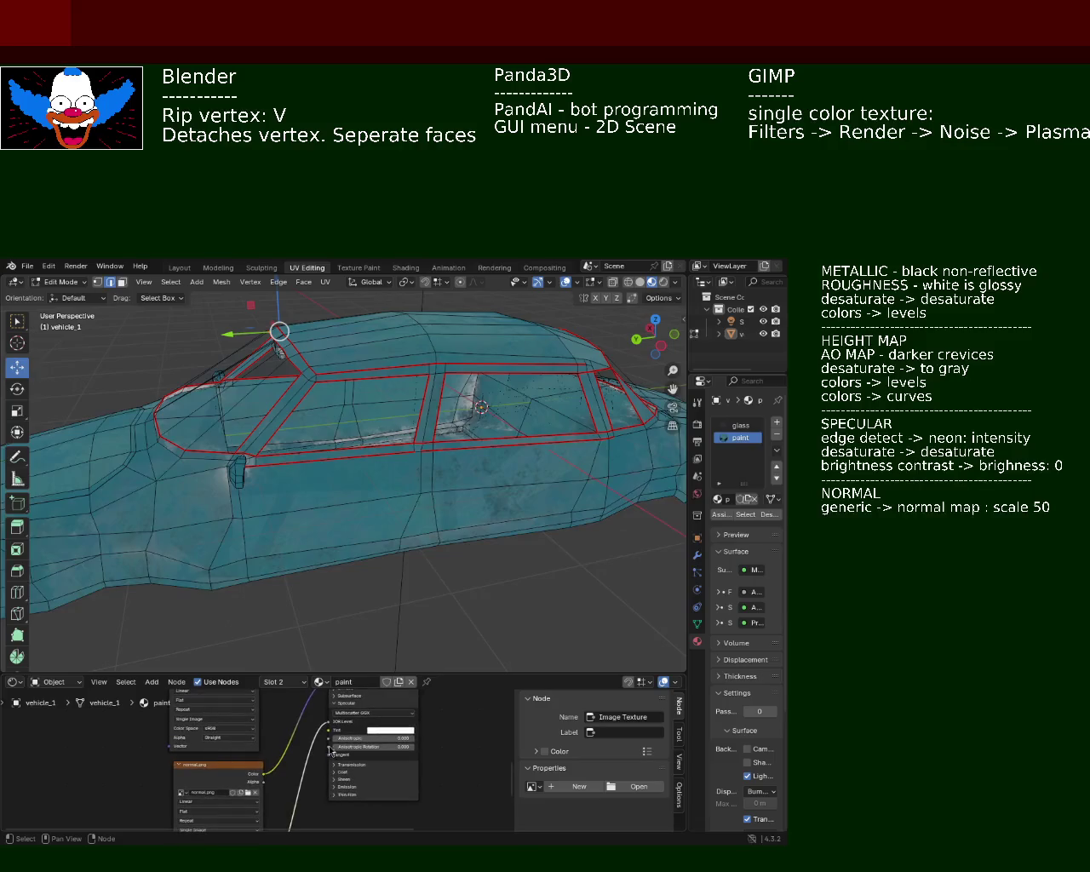
Link the empty Image Texture's Color output to the Principled BSDF IOR Level input.
left_click(333, 727)
mouse_move(400, 511)
middle_mouse_down()
mouse_move(413, 477)
mouse_move(491, 438)
middle_mouse_up()
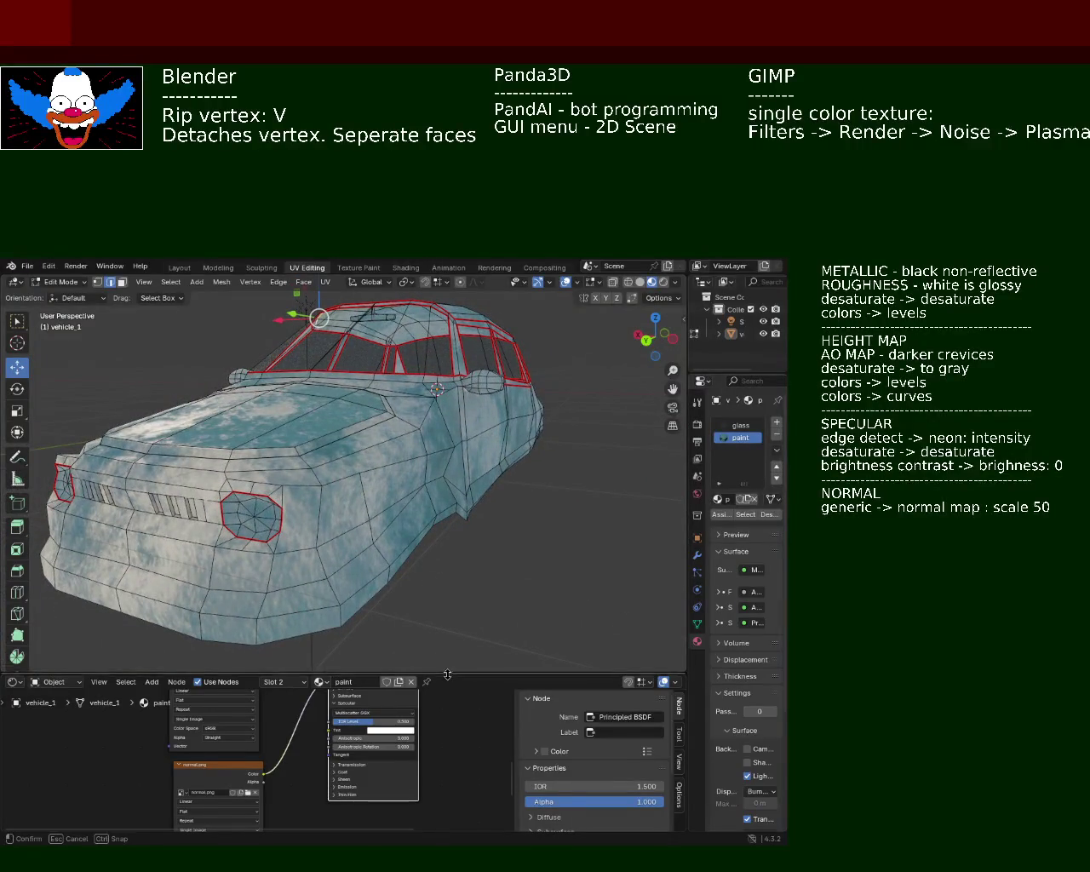
left_click_drag(443, 671, 444, 450)
left_click_drag(264, 770, 331, 610)
middle_click_drag(278, 794, 301, 734)
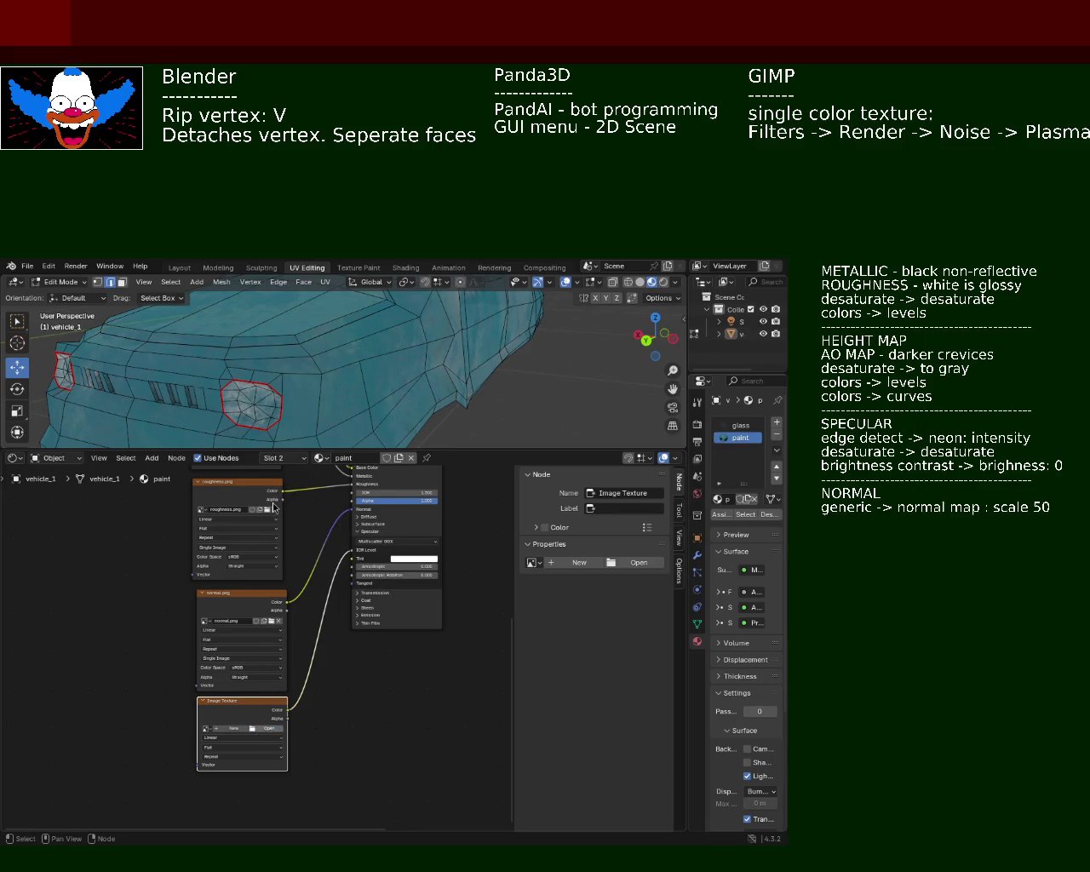
Switch the viewport to Material Preview and orbit around the car to check its paint.
mouse_move(495, 354)
middle_mouse_down()
mouse_move(263, 348)
mouse_move(404, 414)
middle_mouse_up()
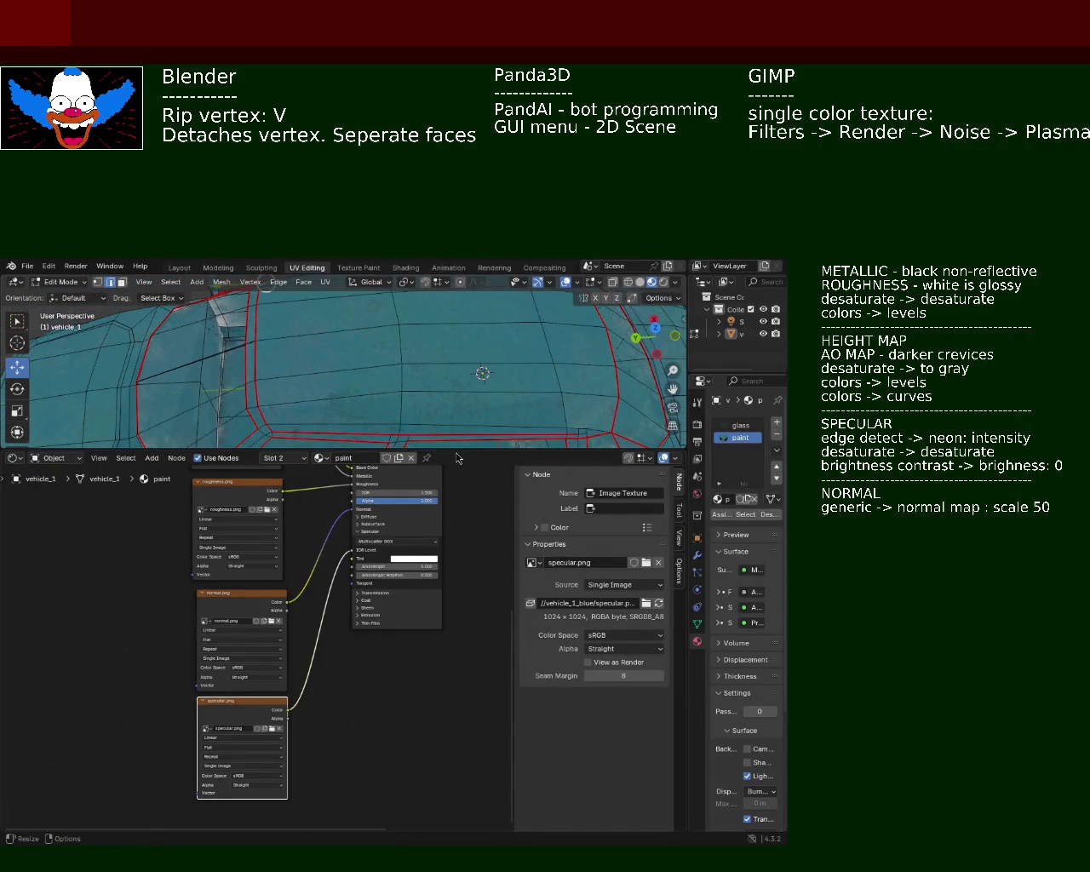
left_click_drag(458, 450, 457, 643)
mouse_move(457, 511)
middle_mouse_down()
mouse_move(332, 452)
mouse_move(535, 452)
mouse_move(491, 456)
mouse_move(545, 443)
mouse_move(540, 433)
mouse_move(486, 456)
mouse_move(392, 452)
mouse_move(293, 479)
mouse_move(284, 437)
mouse_move(302, 447)
mouse_move(316, 499)
mouse_move(199, 445)
mouse_move(244, 370)
mouse_move(222, 374)
mouse_move(217, 468)
mouse_move(480, 461)
mouse_move(378, 463)
mouse_move(654, 412)
middle_mouse_up()
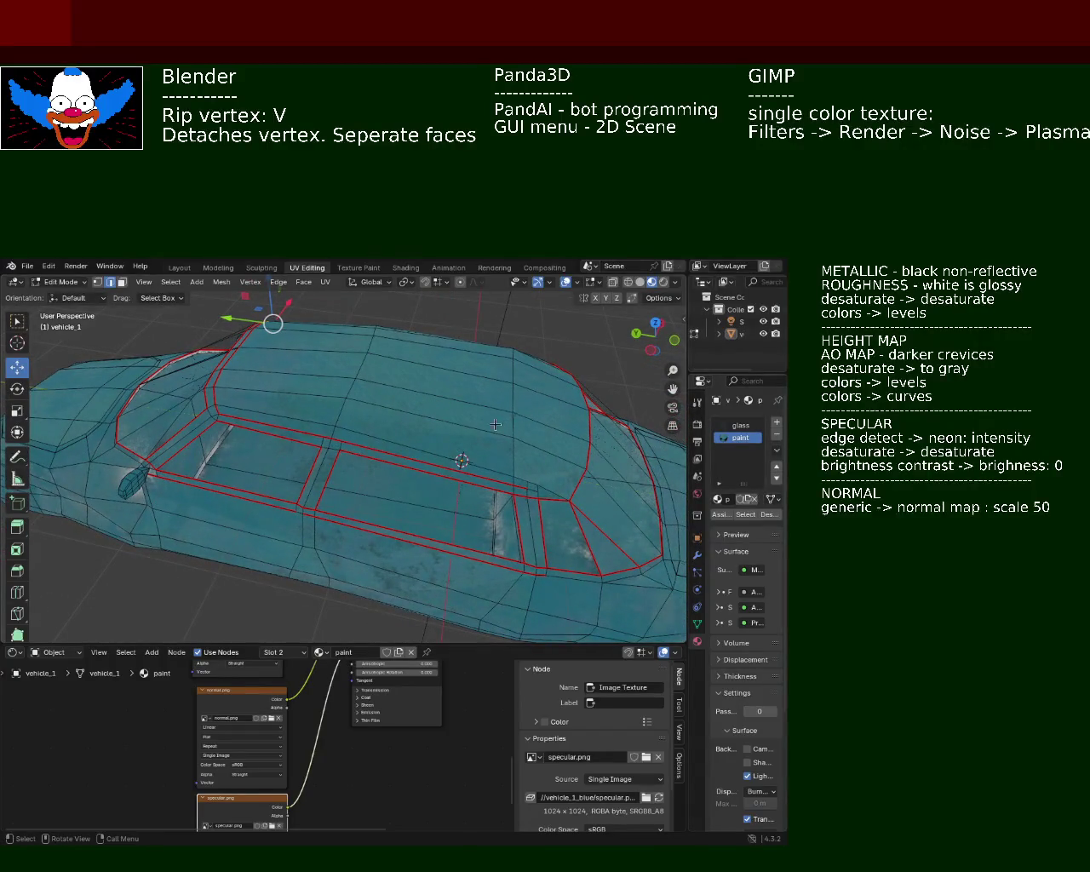
middle_click_drag(495, 424, 515, 365)
middle_click_drag(662, 287, 392, 477)
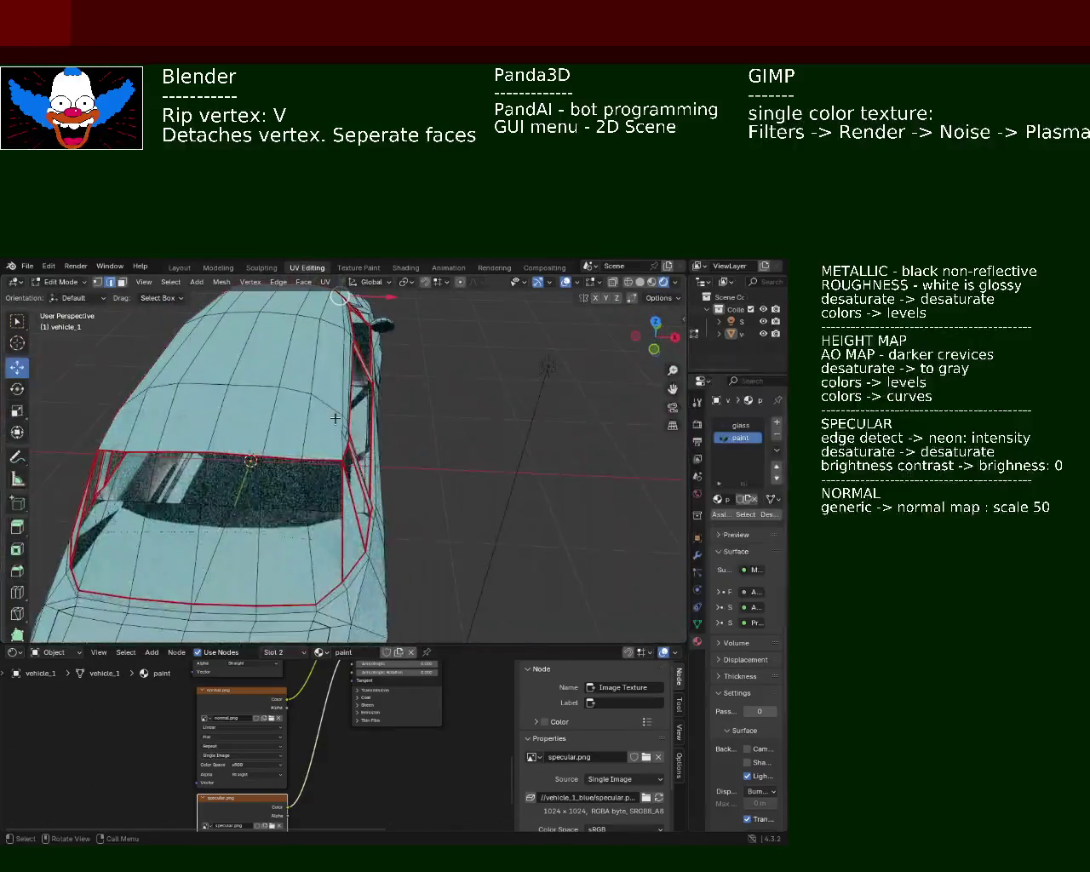
left_click(651, 282)
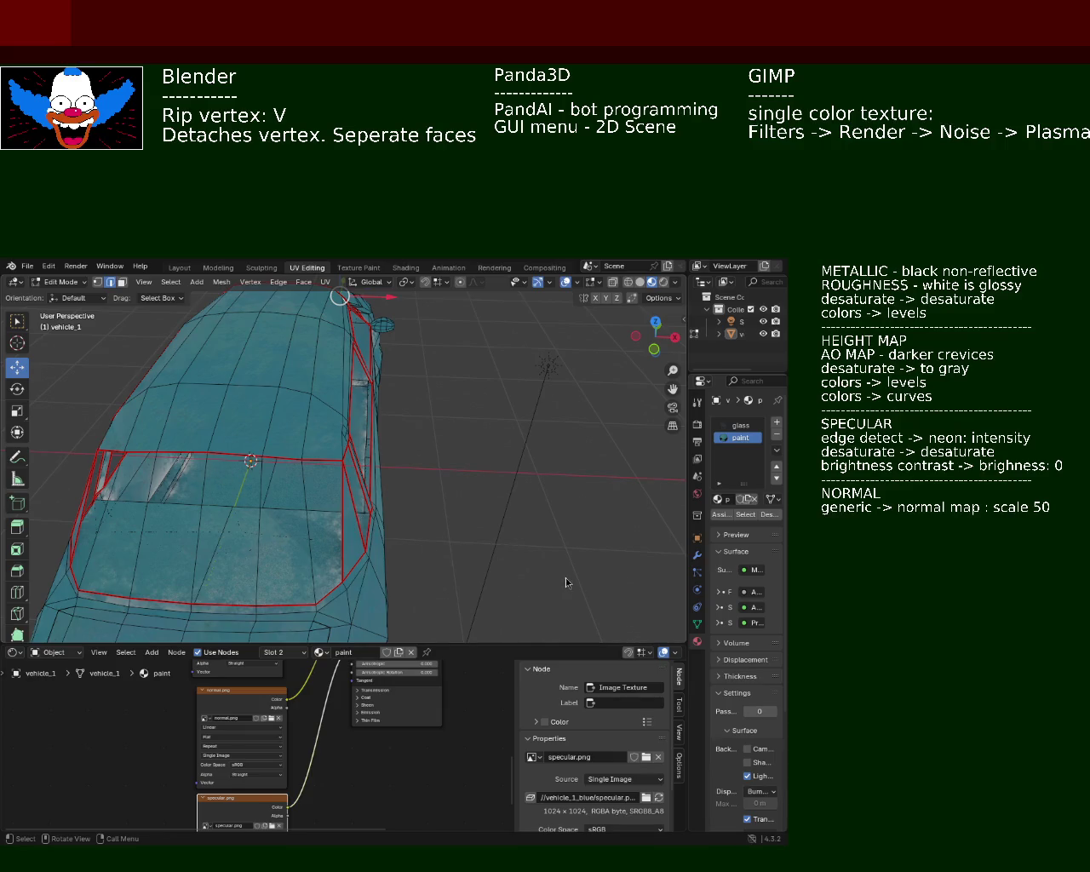
left_click_drag(400, 645, 400, 482)
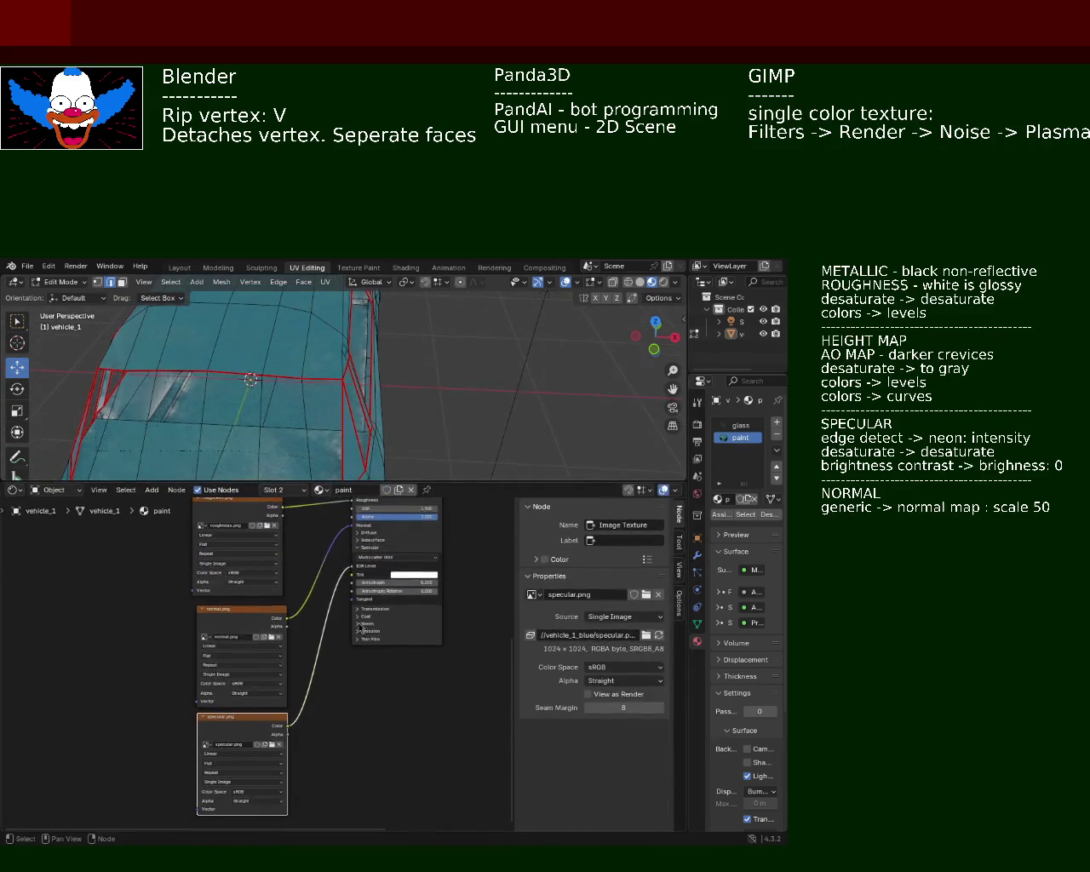
scroll(363, 630, "down", 4)
scroll(369, 628, "up", 2)
scroll(309, 570, "up", 1)
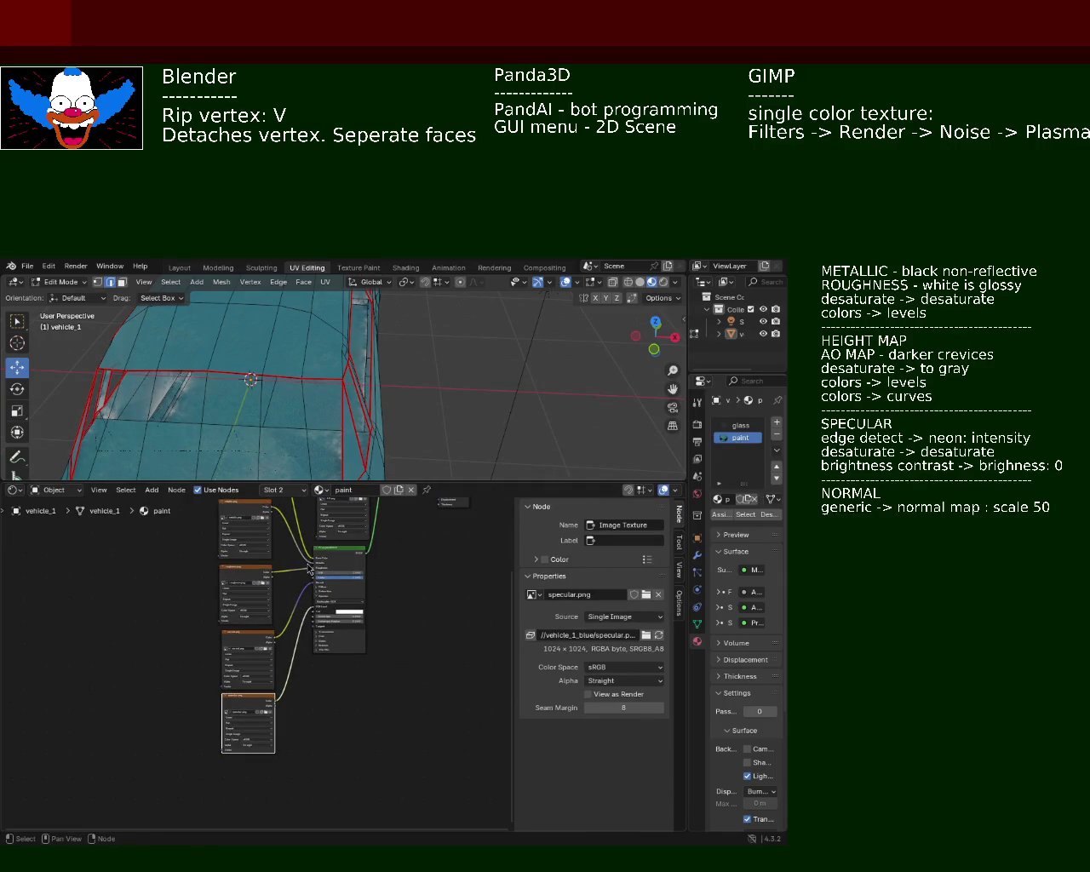
scroll(308, 698, "up", 1)
scroll(308, 699, "up", 1)
middle_click_drag(309, 700, 308, 632)
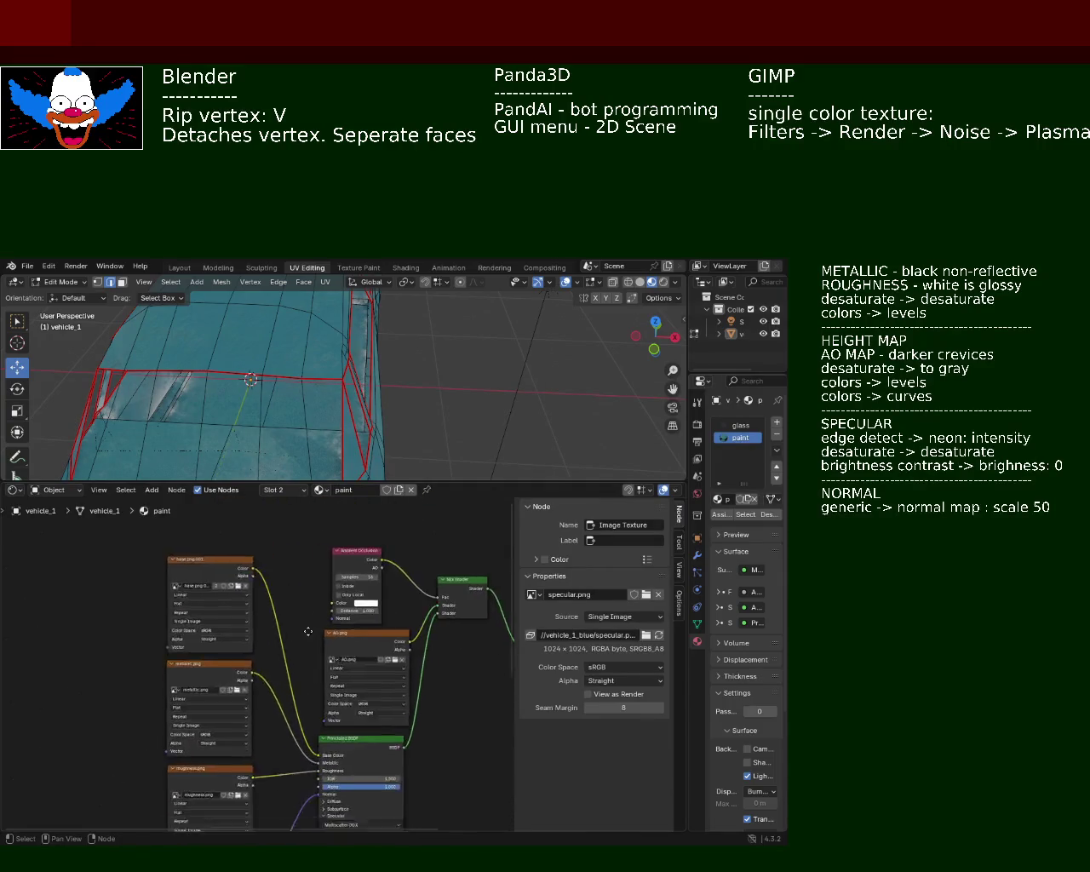
middle_click_drag(274, 764, 272, 639)
middle_click_drag(281, 766, 281, 678)
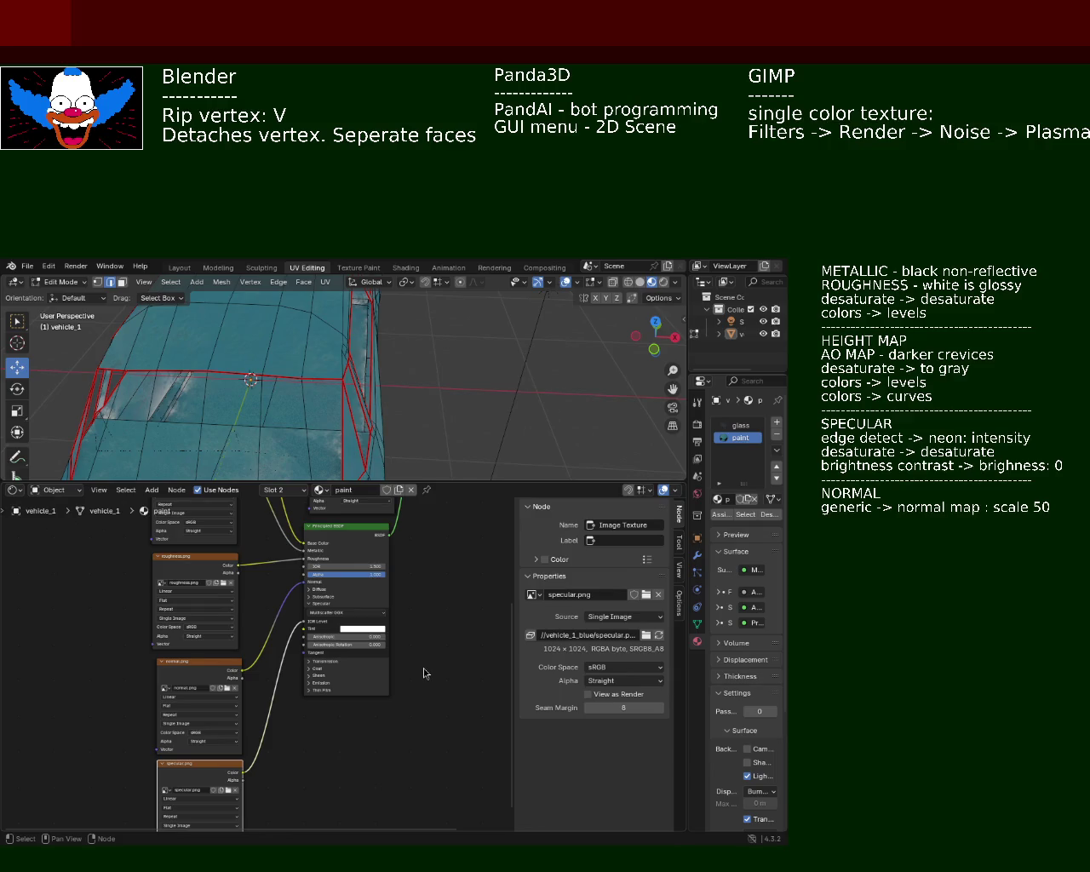
middle_click_drag(426, 672, 442, 670)
mouse_move(389, 384)
middle_mouse_down()
mouse_move(367, 354)
mouse_move(392, 365)
mouse_move(200, 369)
mouse_move(289, 348)
mouse_move(384, 365)
mouse_move(397, 383)
mouse_move(359, 362)
mouse_move(482, 364)
mouse_move(256, 408)
mouse_move(340, 395)
middle_mouse_up()
key("ctrl+s")
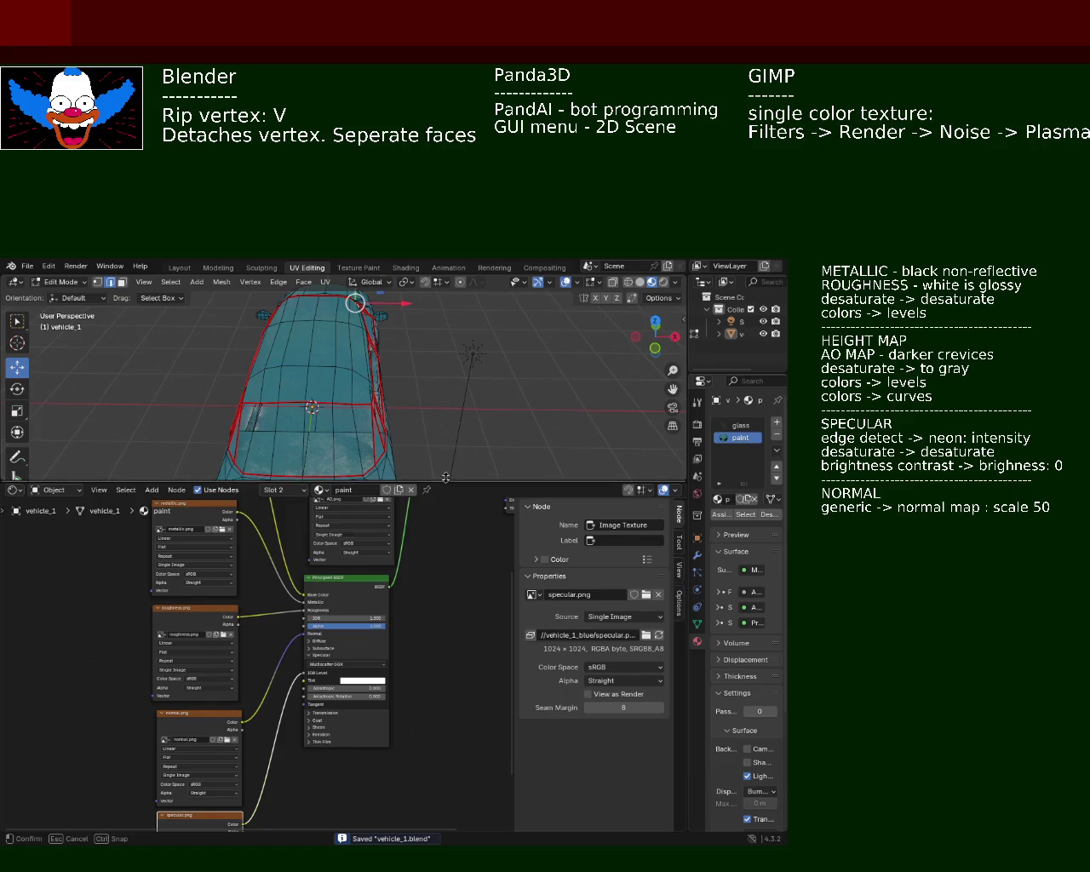
Open the File menu, return to Object Mode, and expand the node editor over the paint tree.
left_click_drag(445, 482, 444, 557)
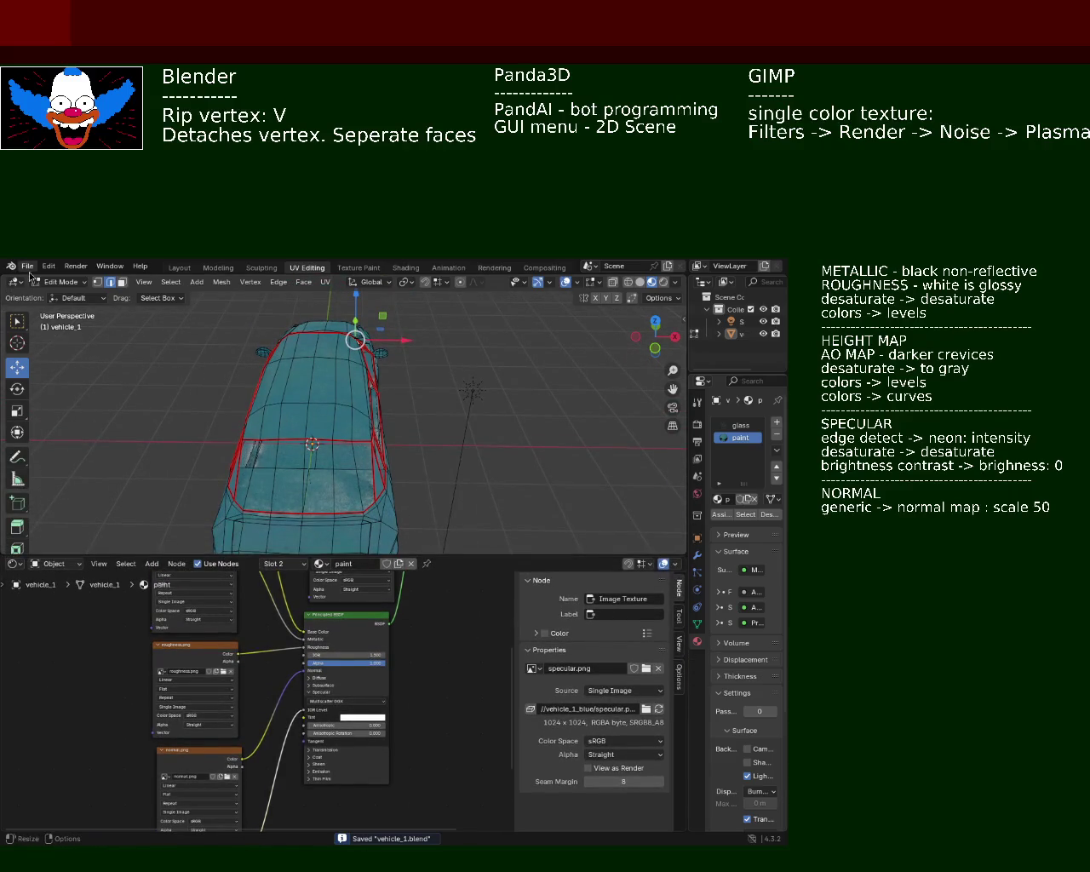
left_click(30, 268)
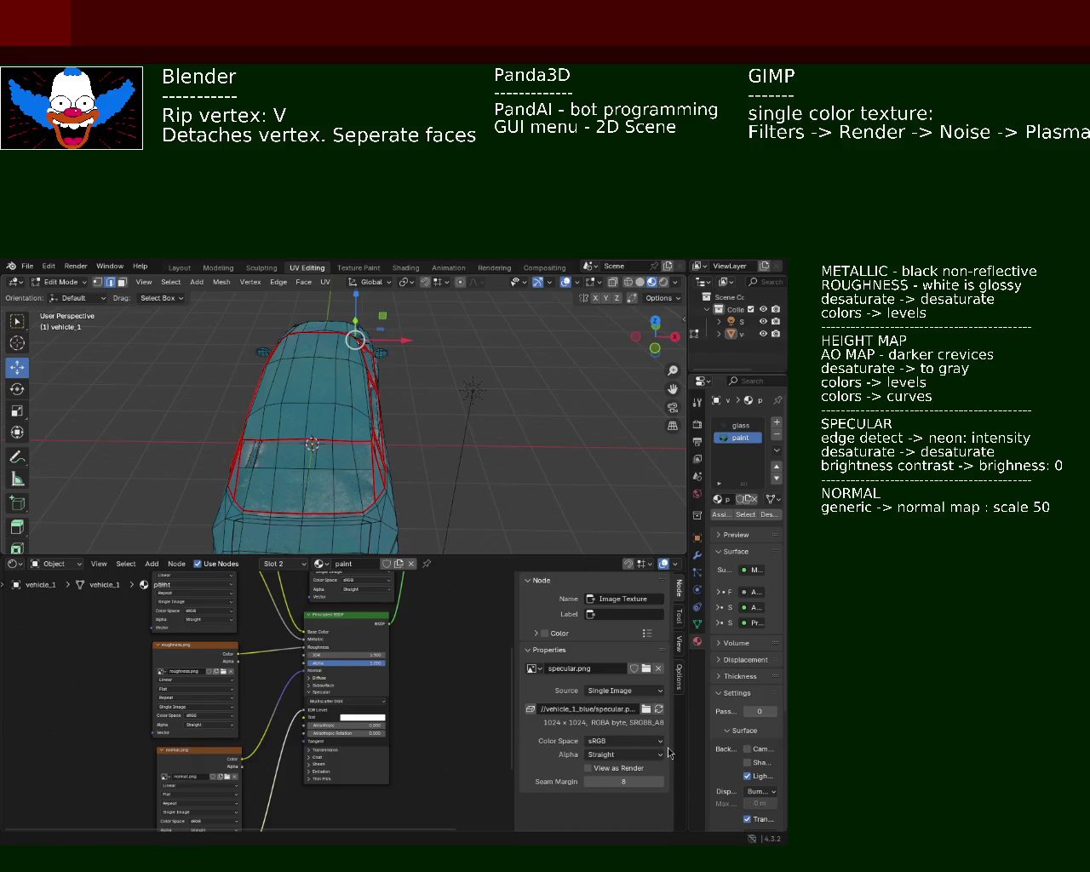
key("Tab")
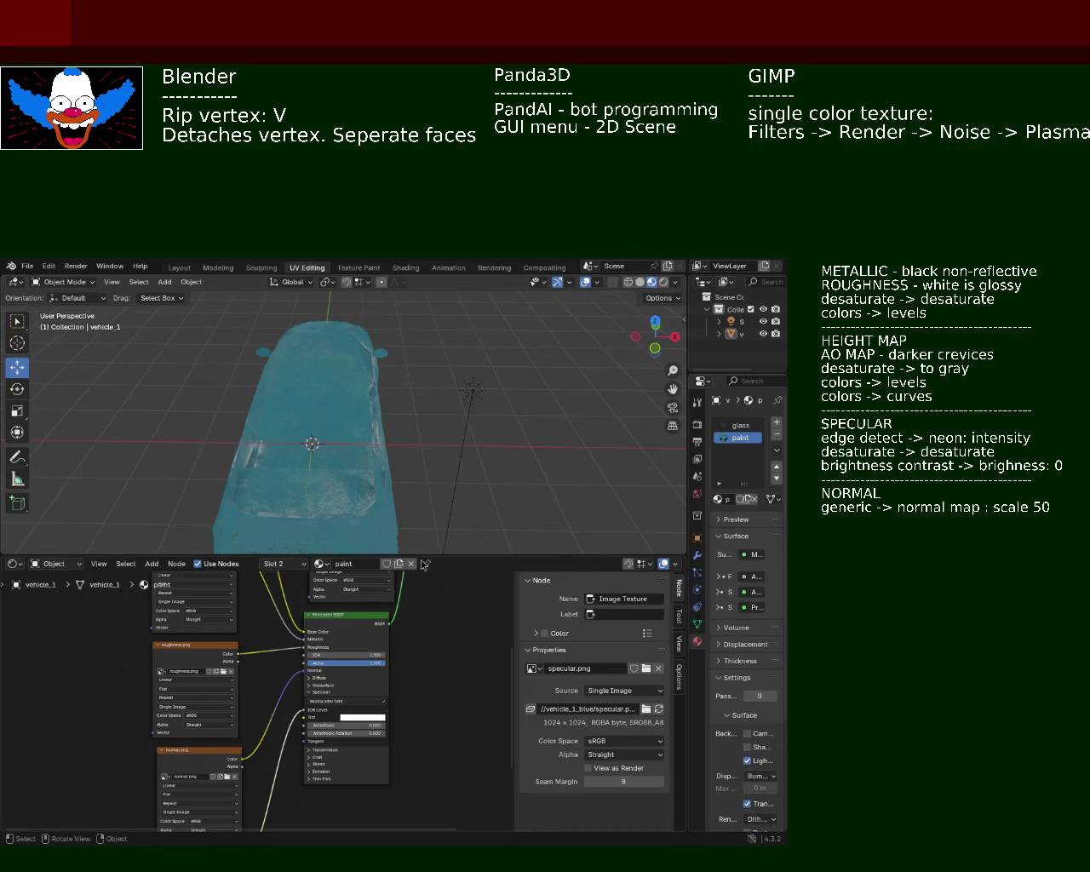
left_click_drag(424, 555, 426, 323)
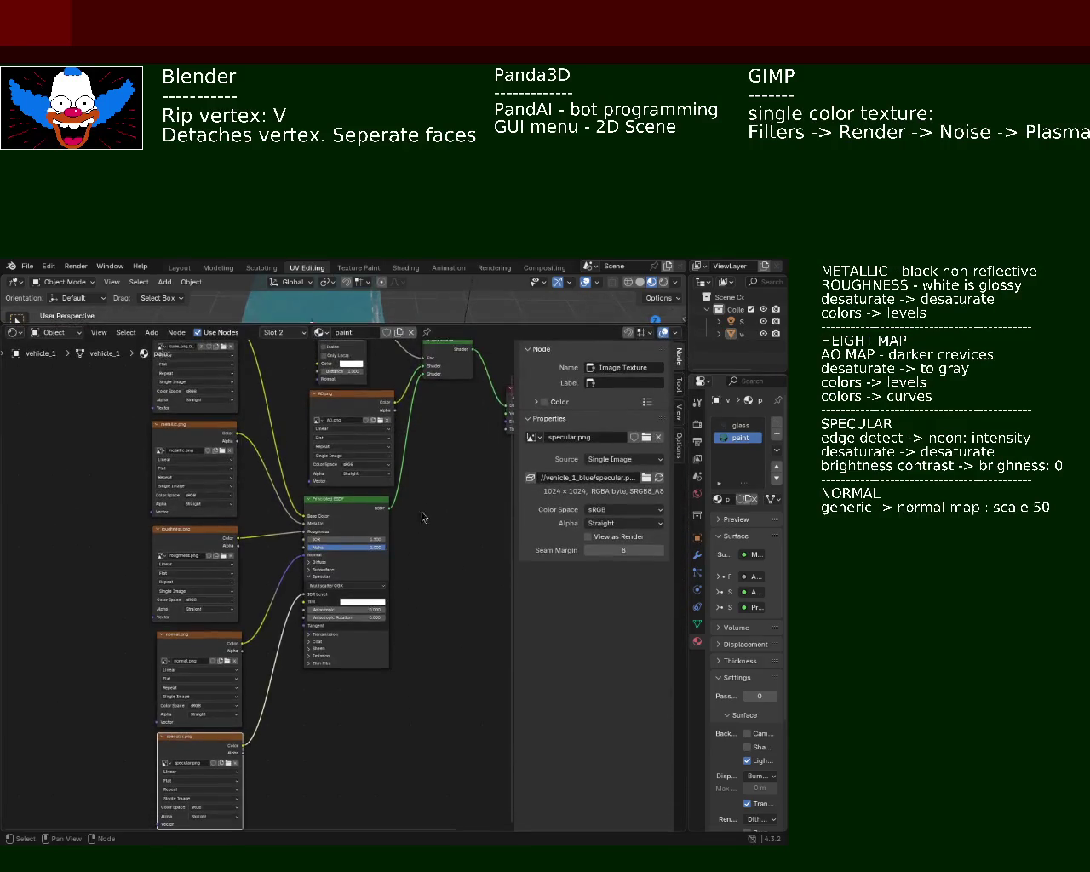
middle_click_drag(424, 517, 367, 553)
scroll(367, 553, "down", 1)
scroll(420, 572, "down", 1)
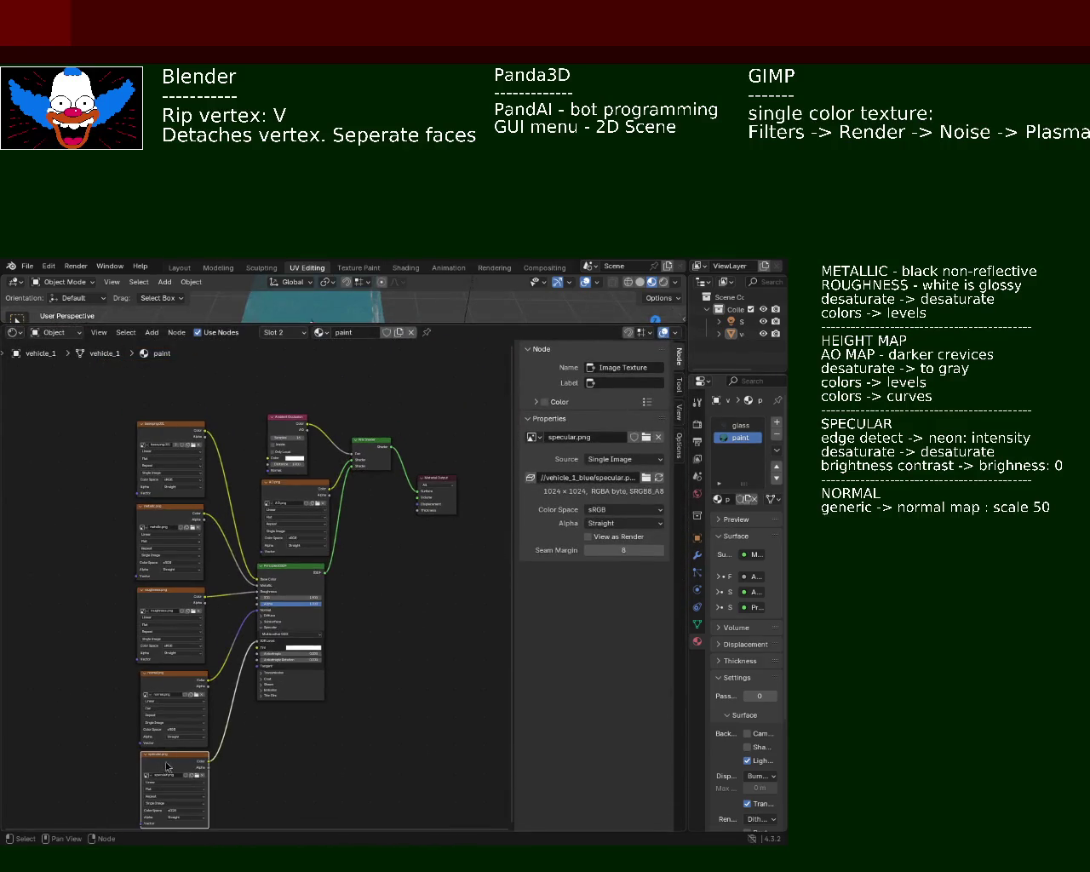
Reposition the specular, normal and AO image nodes, Ambient Occlusion and Principled BSDF nodes.
left_click_drag(182, 763, 180, 761)
left_click_drag(189, 678, 181, 669)
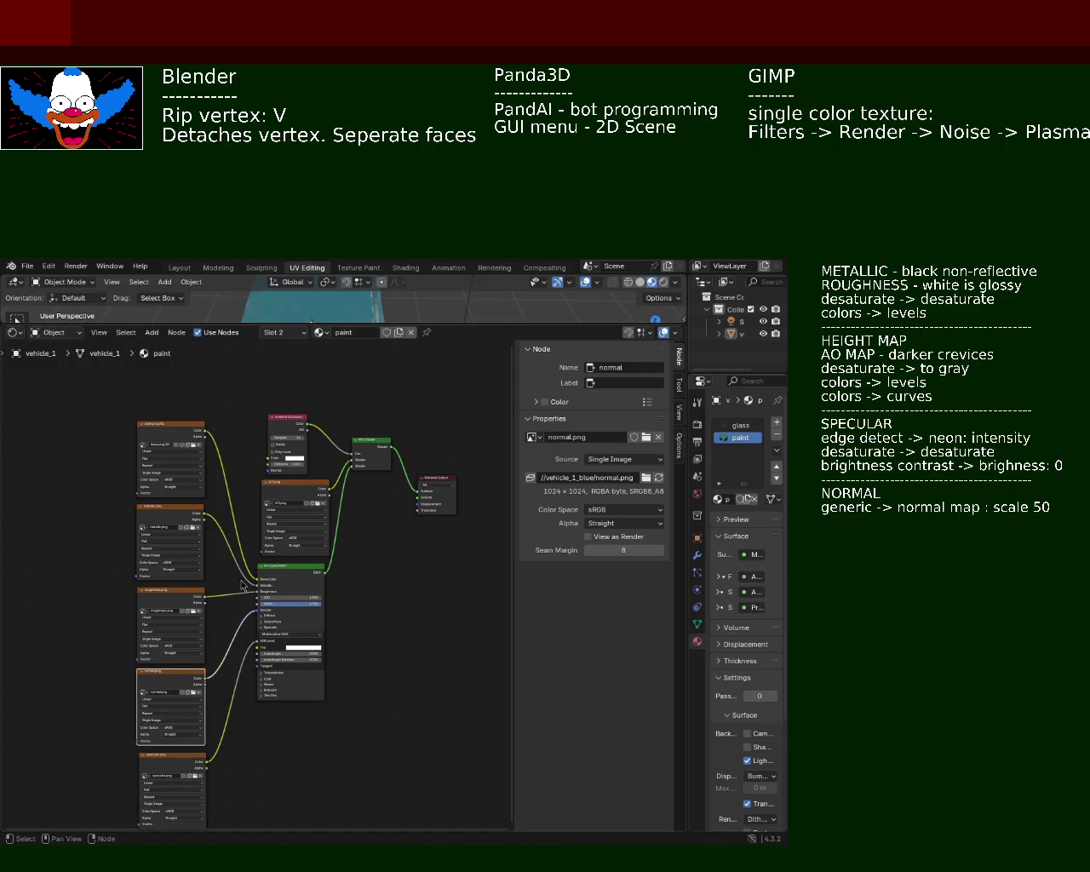
middle_click_drag(243, 587, 235, 549)
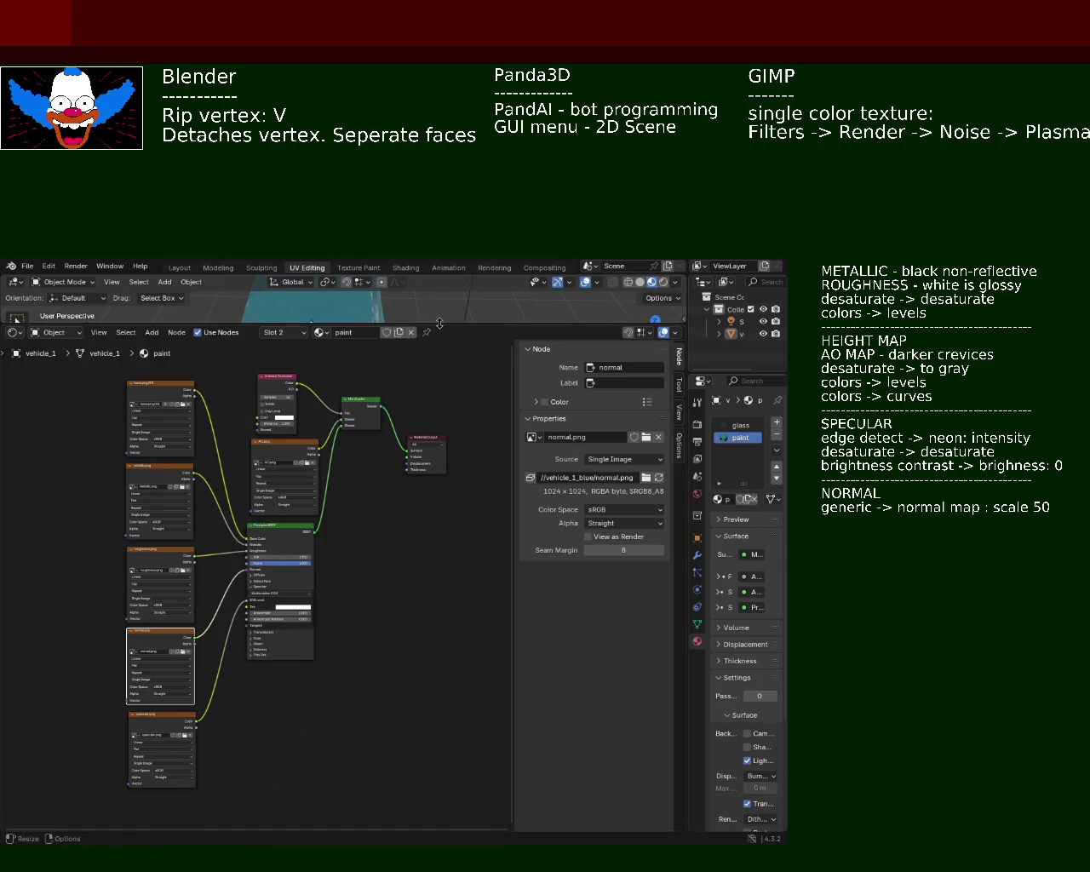
left_click_drag(438, 323, 437, 296)
middle_click_drag(367, 592, 335, 595)
scroll(335, 595, "up", 2)
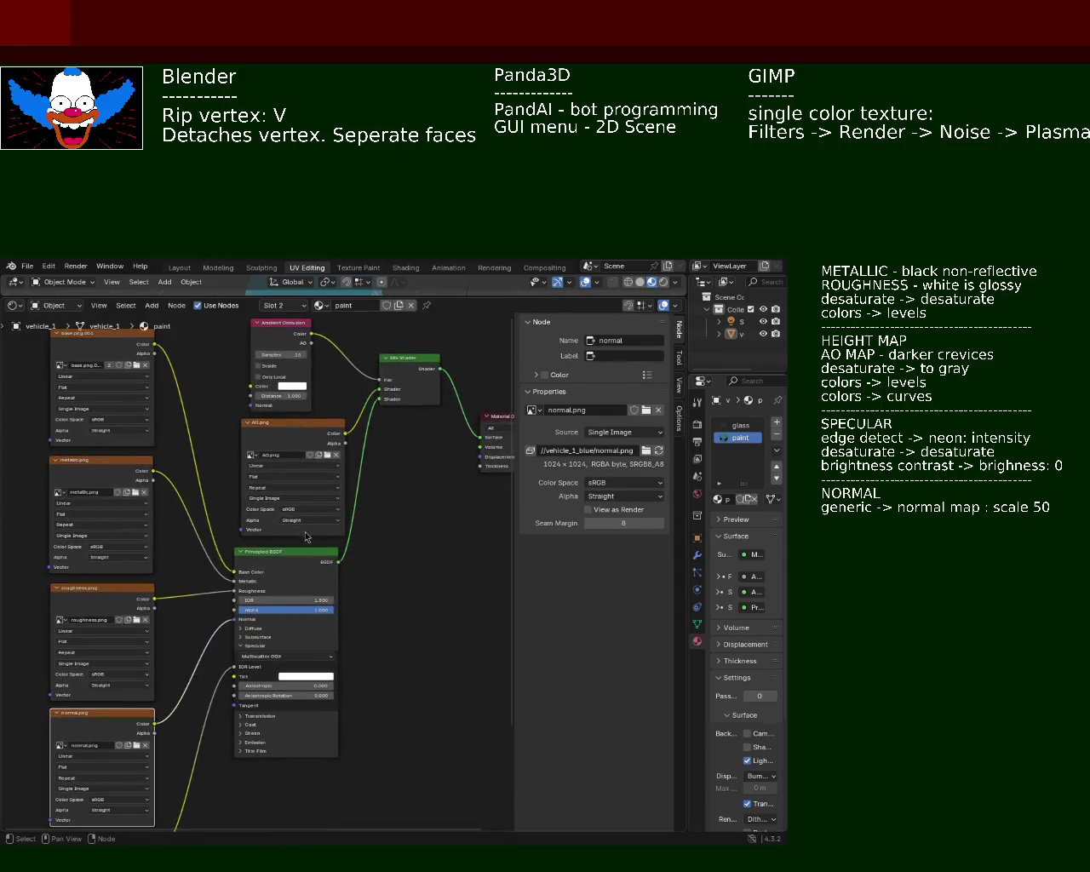
left_click_drag(306, 434, 300, 424)
middle_click_drag(271, 329, 278, 369)
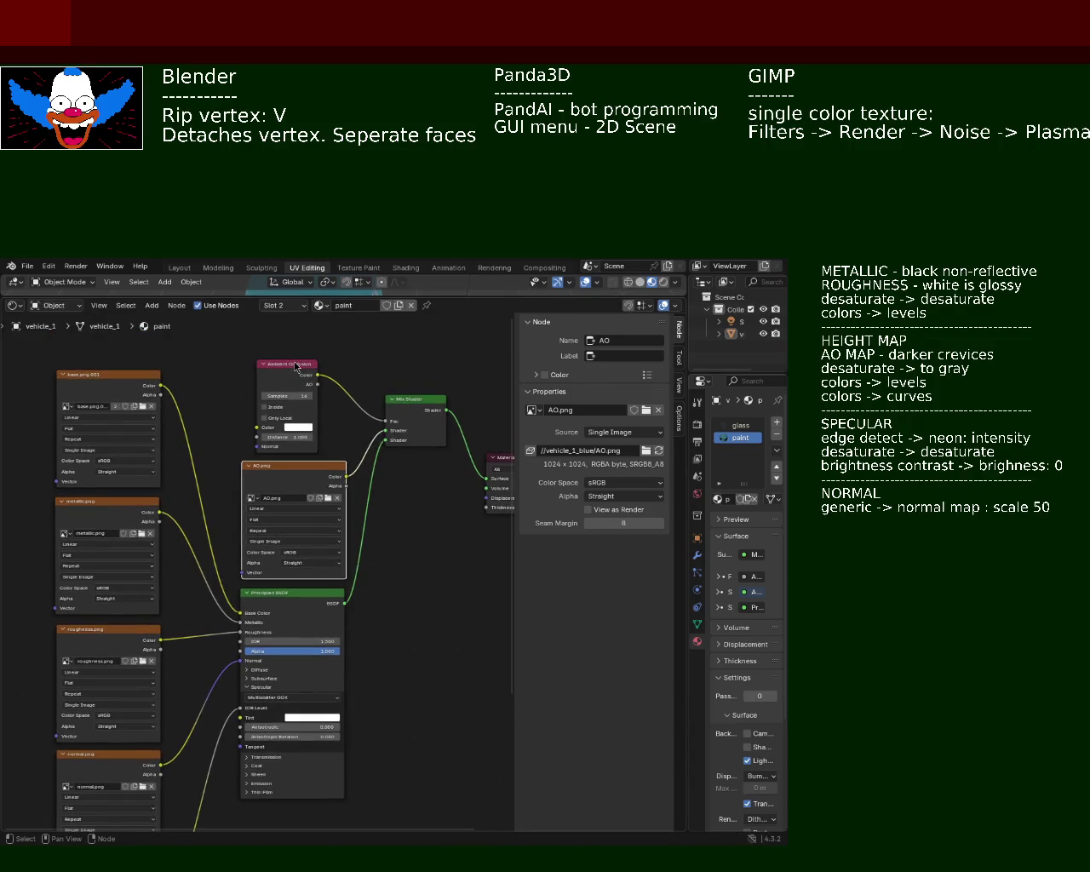
left_click_drag(296, 366, 273, 362)
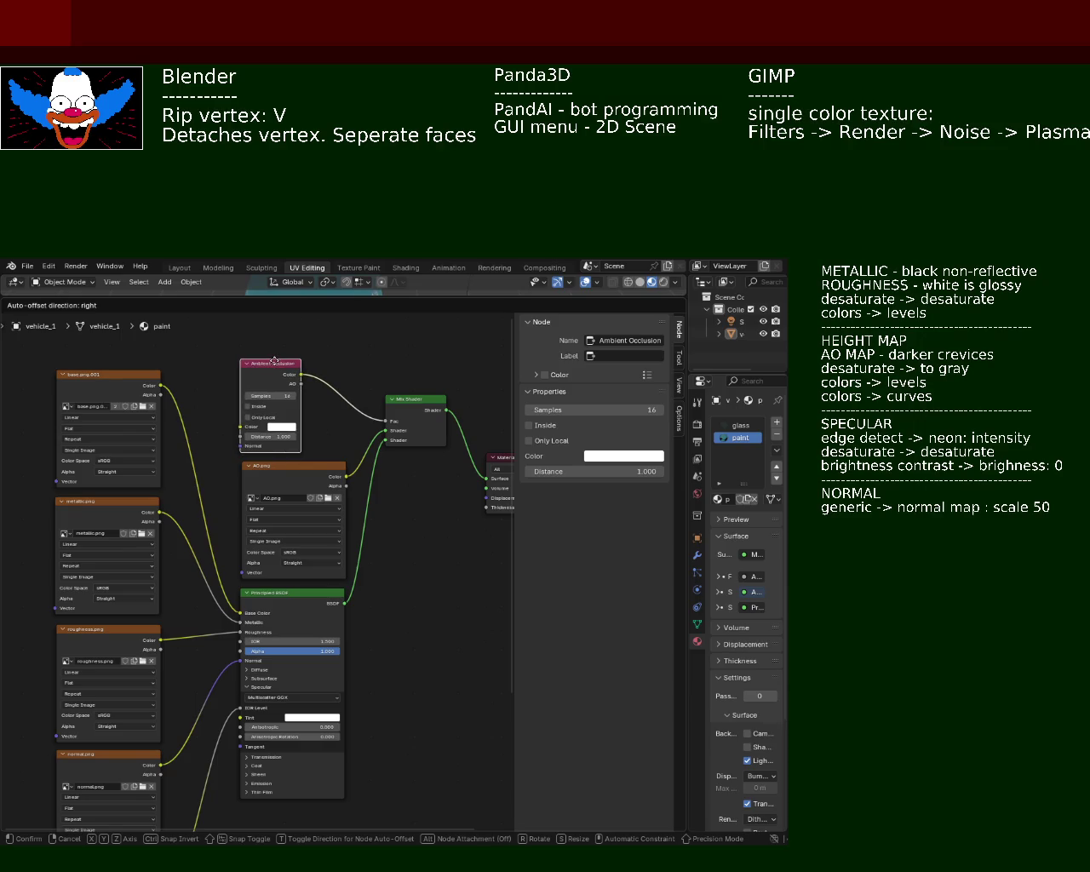
left_click_drag(283, 596, 283, 619)
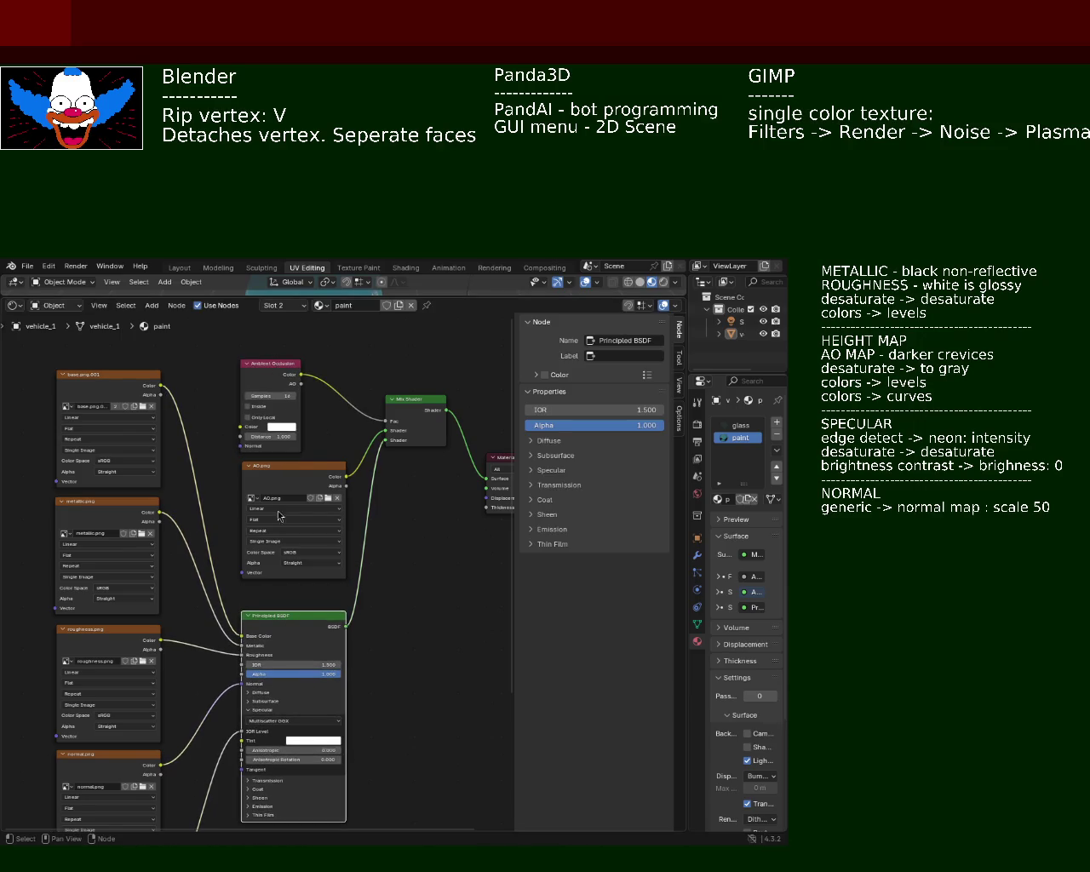
left_click_drag(279, 515, 279, 525)
left_click_drag(264, 365, 264, 379)
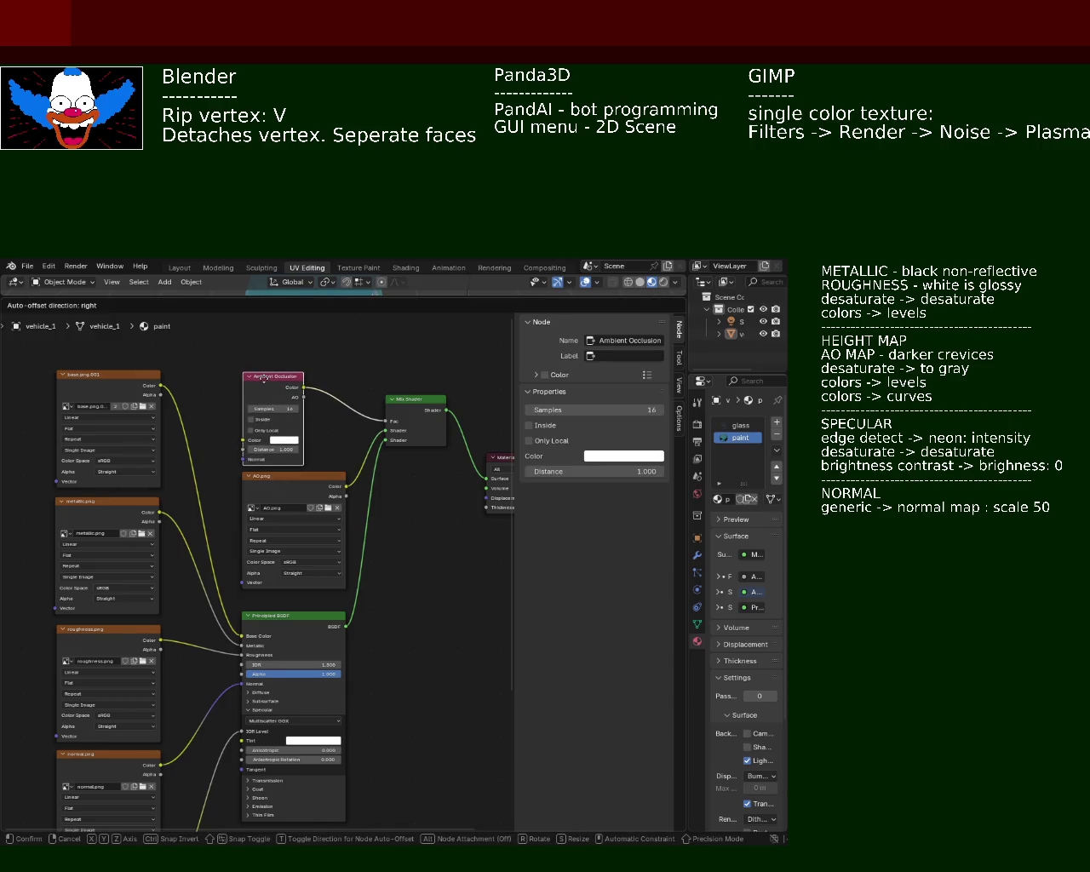
Move the Mix Shader down and place Material Output right beside it.
left_click_drag(416, 399, 415, 471)
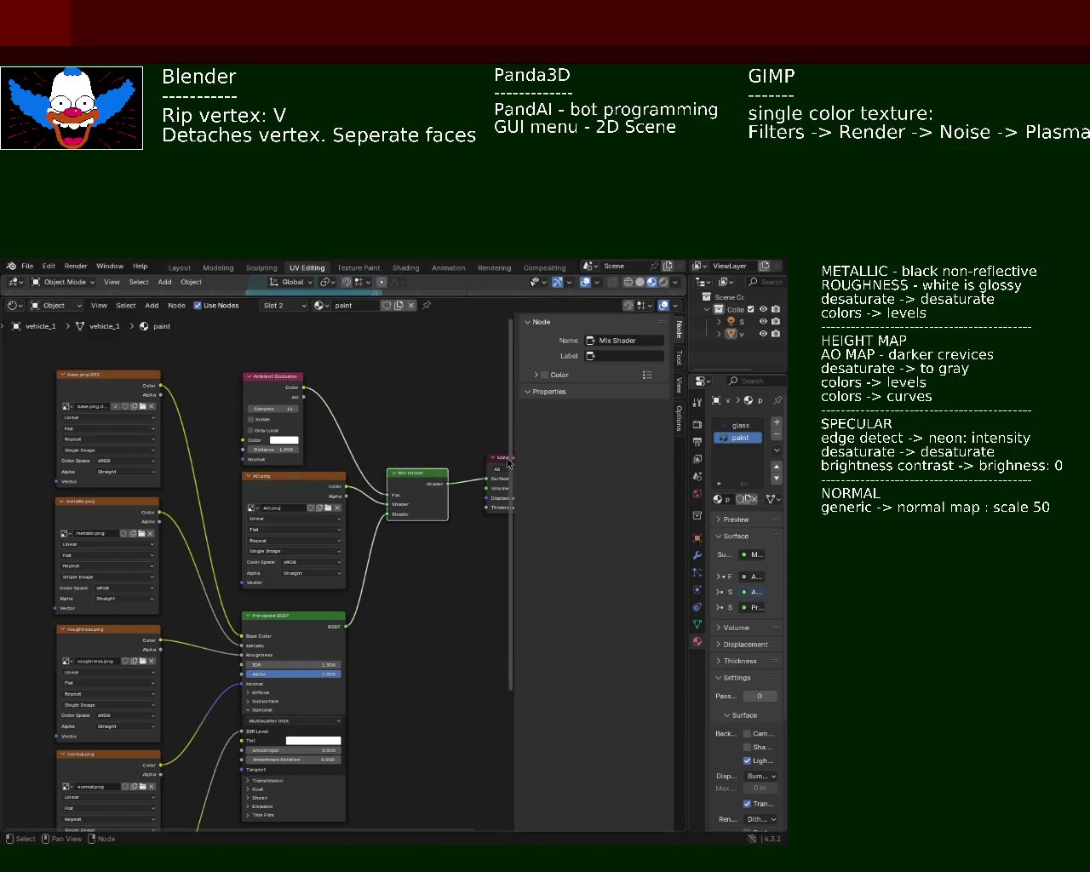
scroll(425, 537, "down", 1)
middle_click_drag(436, 602, 404, 623)
mouse_move(460, 471)
left_mouse_down()
mouse_move(435, 485)
mouse_move(359, 491)
left_mouse_up()
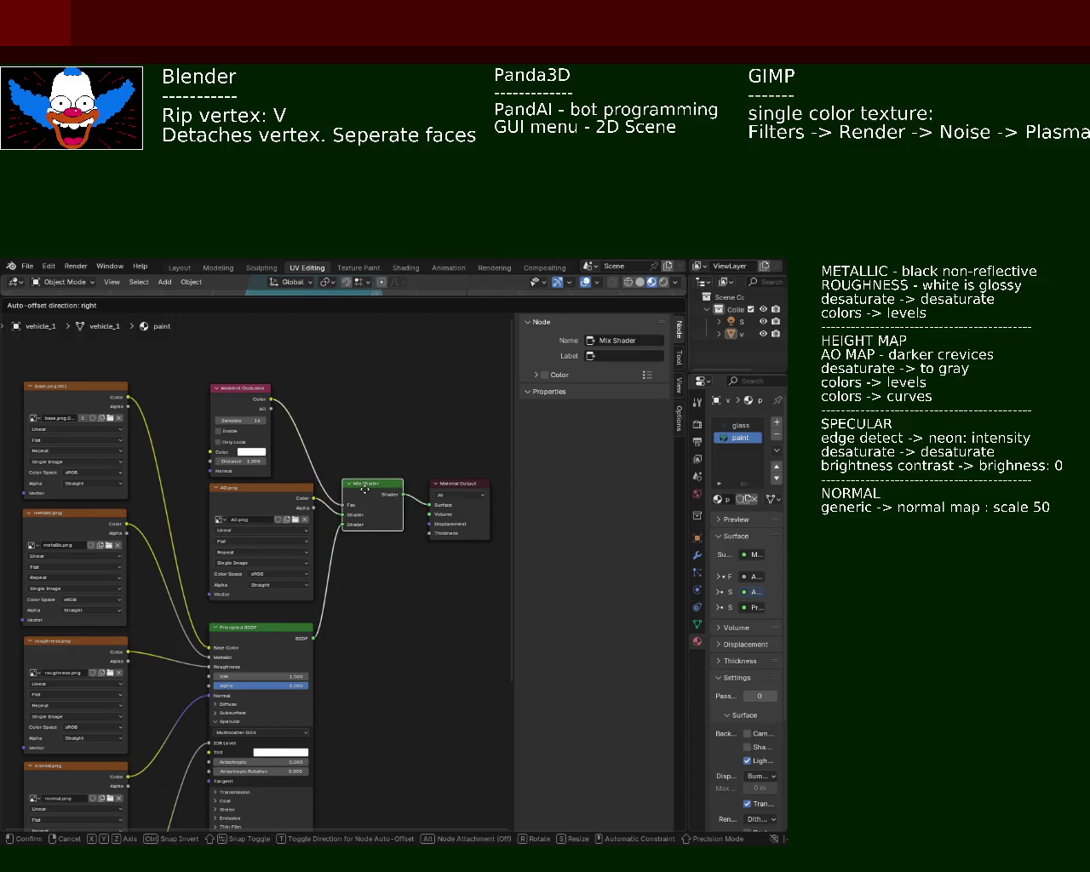
left_click_drag(358, 491, 366, 491)
left_click_drag(446, 487, 435, 488)
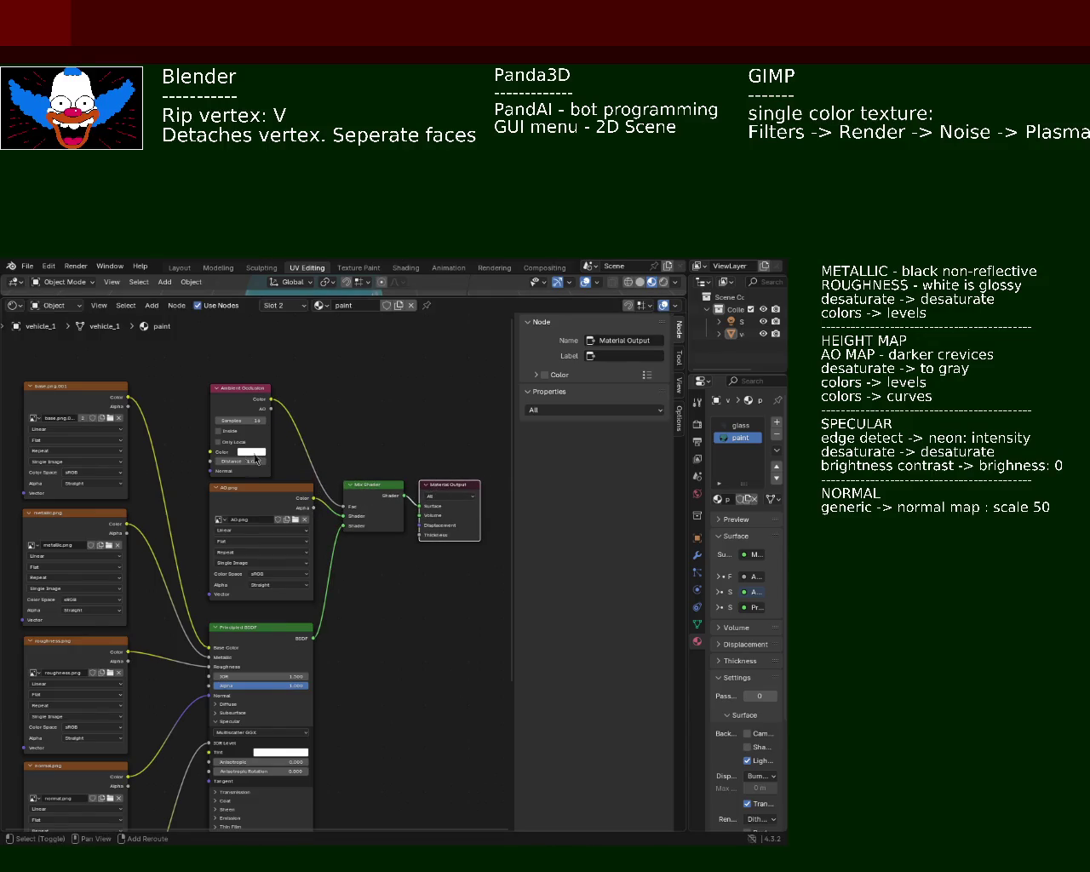
scroll(384, 545, "down", 2)
scroll(330, 613, "down", 1)
scroll(330, 614, "down", 2, "shift")
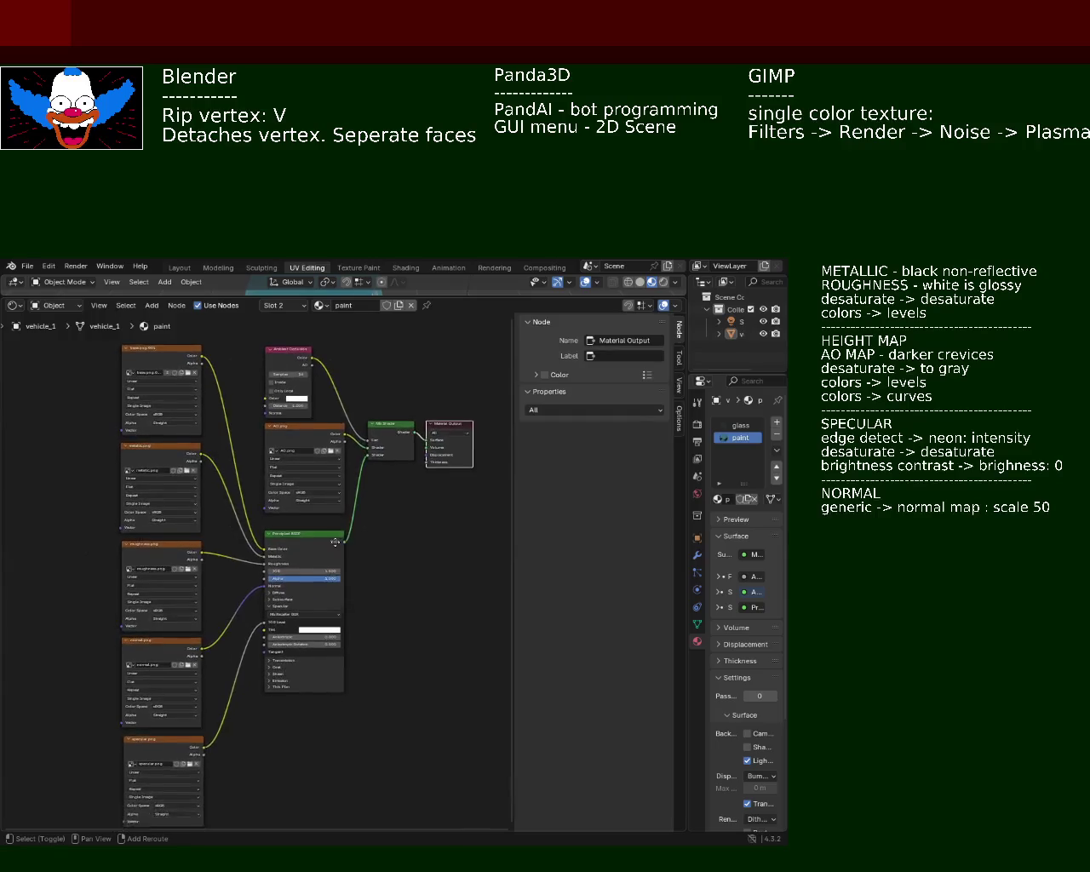
scroll(330, 613, "down", 1, "shift")
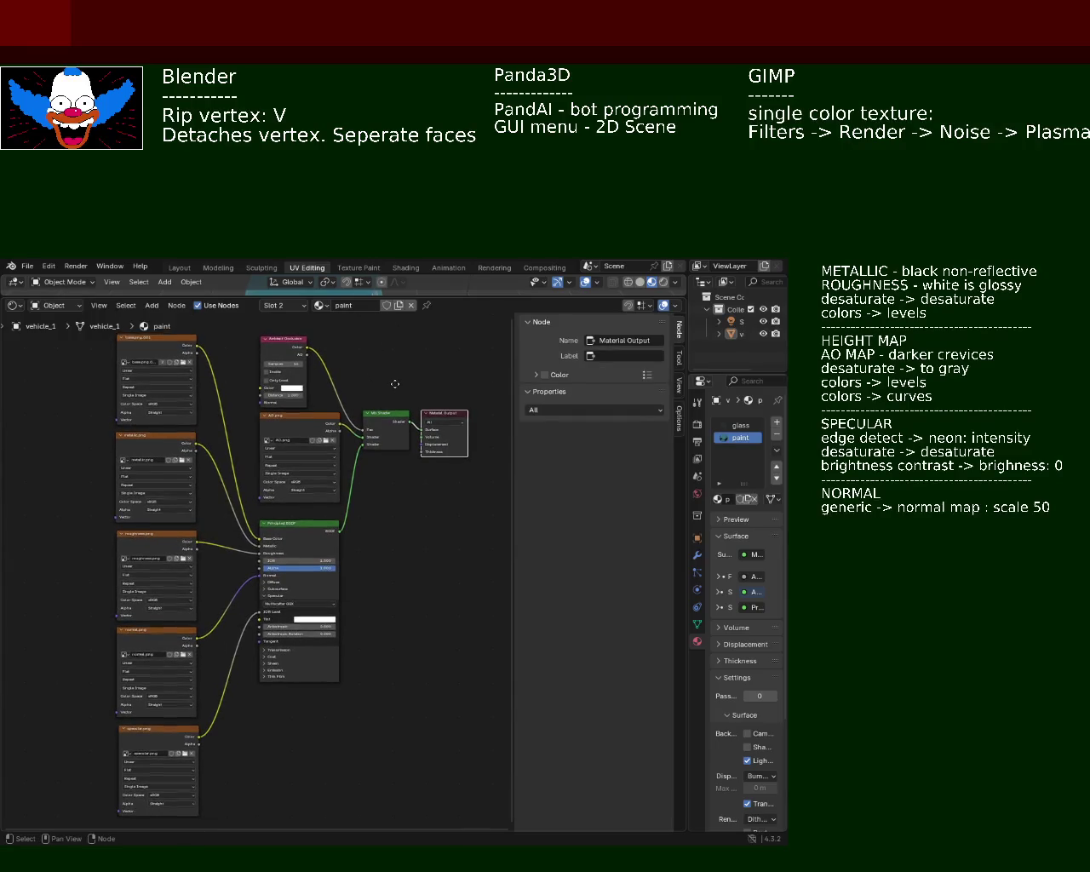
scroll(396, 383, "up", 1, "shift")
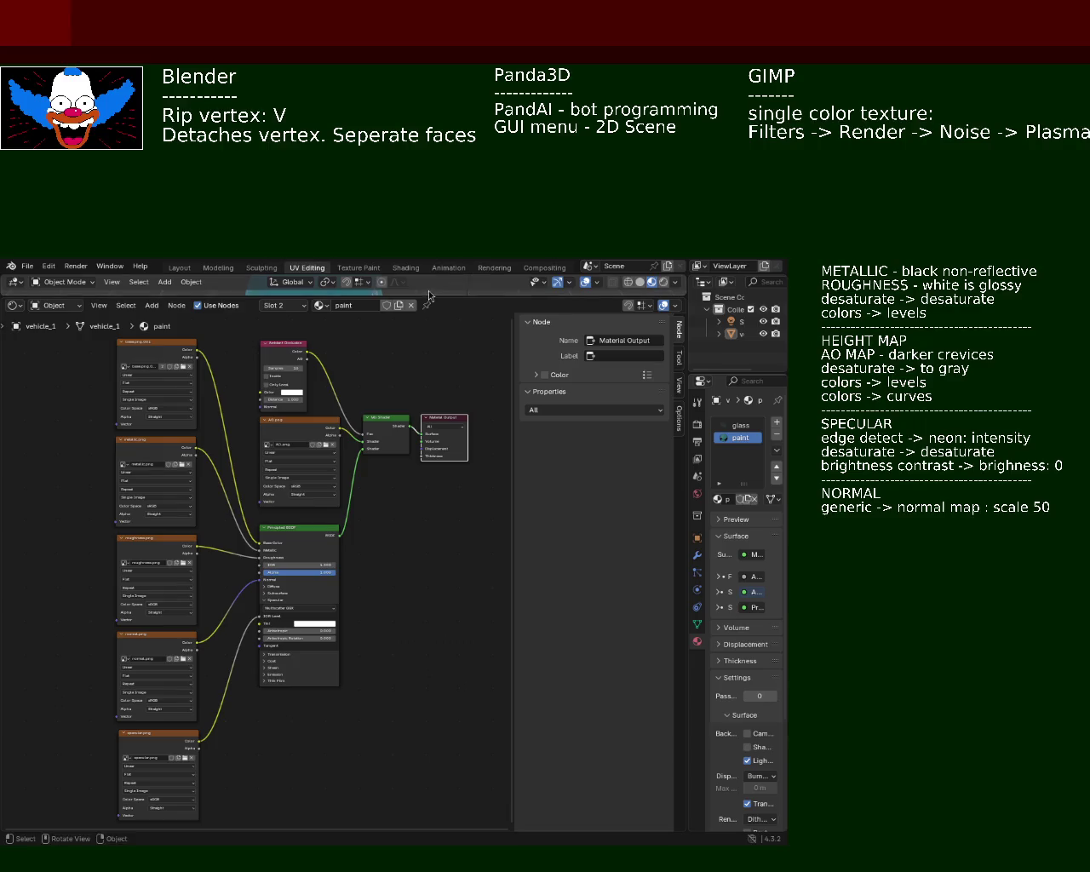
left_click_drag(431, 294, 430, 261)
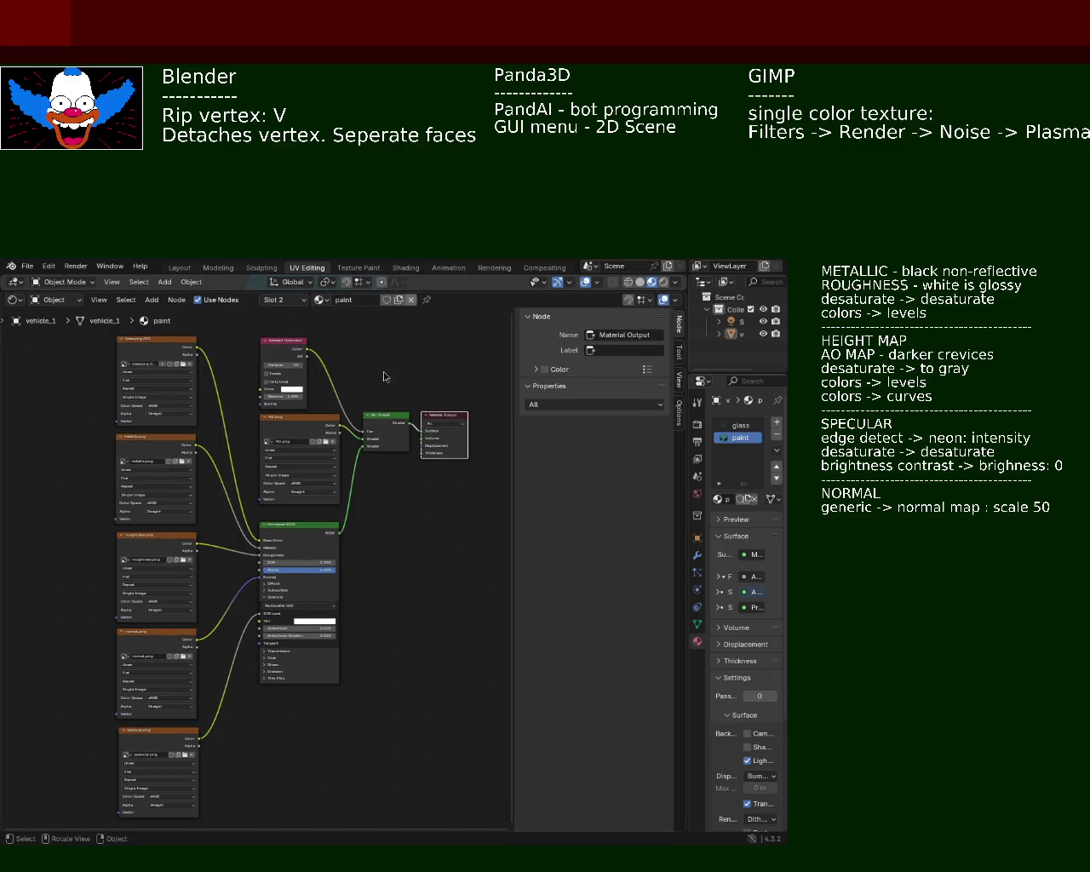
Nudge the metallic, roughness and normal nodes up and drop specular into line beneath them.
middle_click_drag(251, 694, 253, 686, "ctrl")
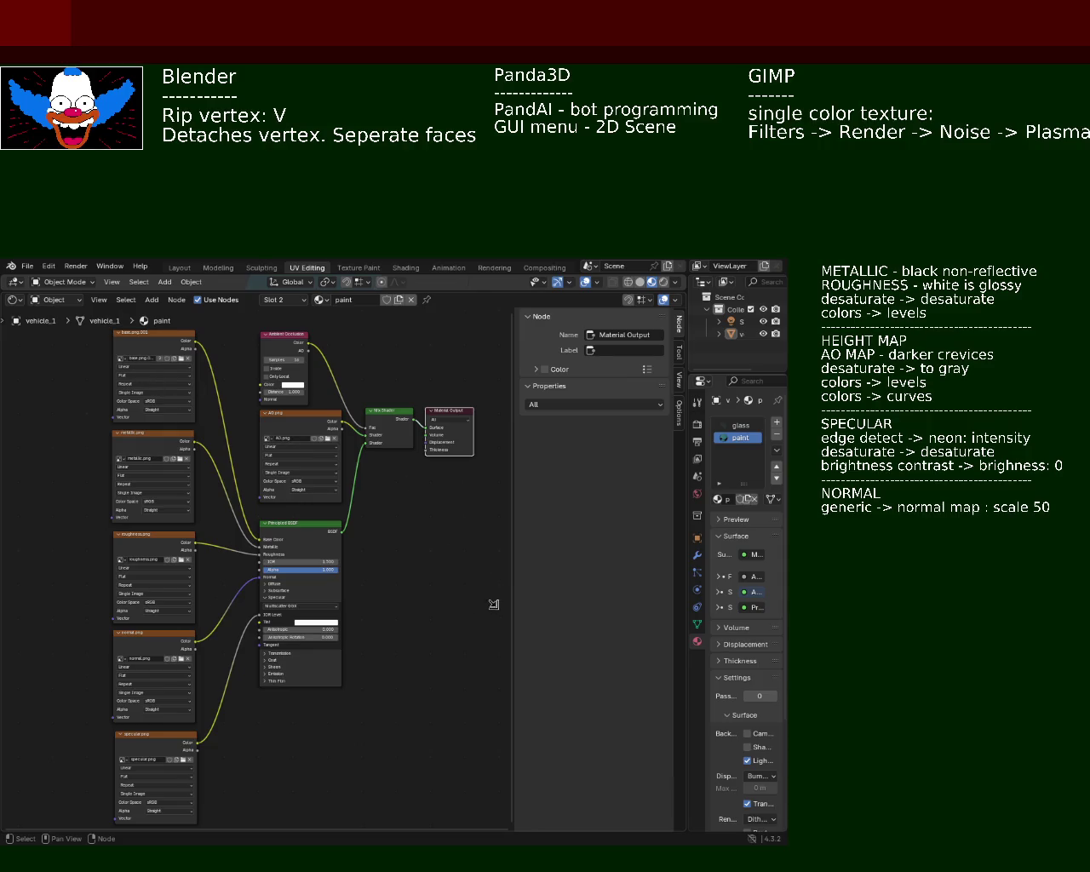
left_click_drag(145, 434, 144, 431)
left_click_drag(164, 537, 163, 529)
left_click_drag(167, 634, 167, 627)
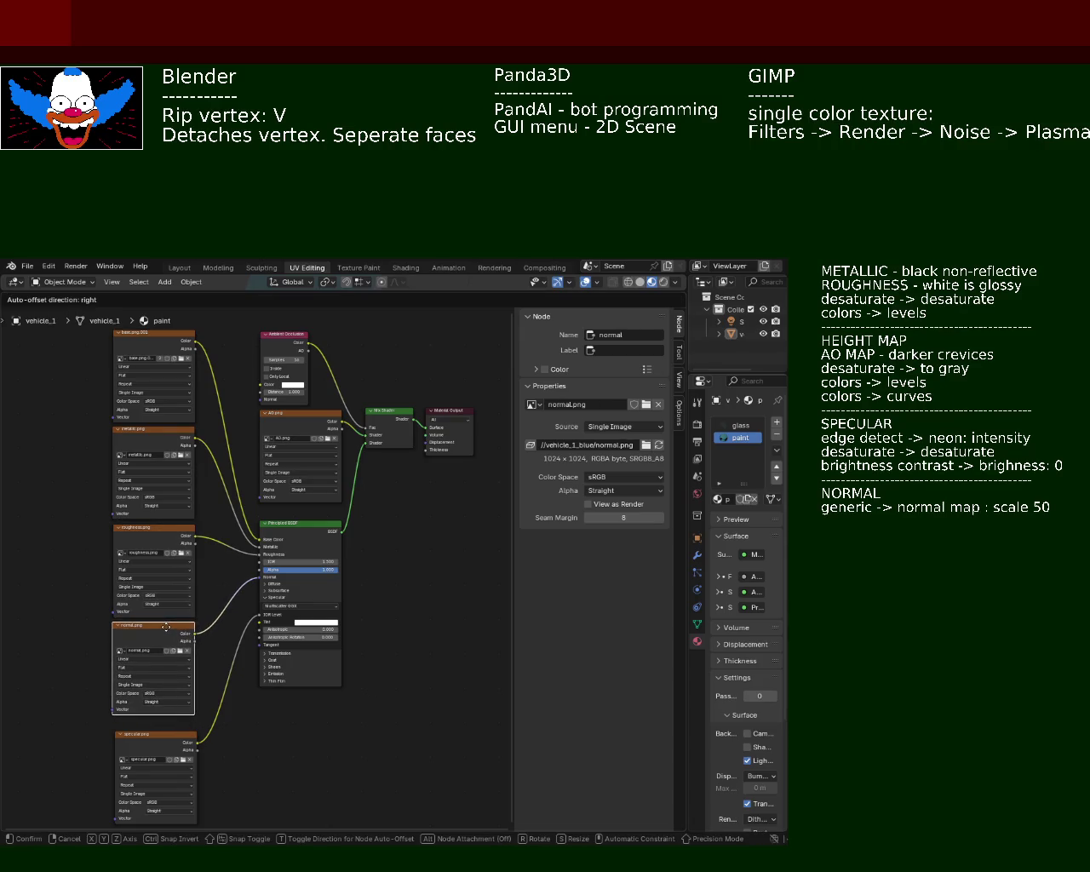
left_click_drag(168, 735, 163, 726)
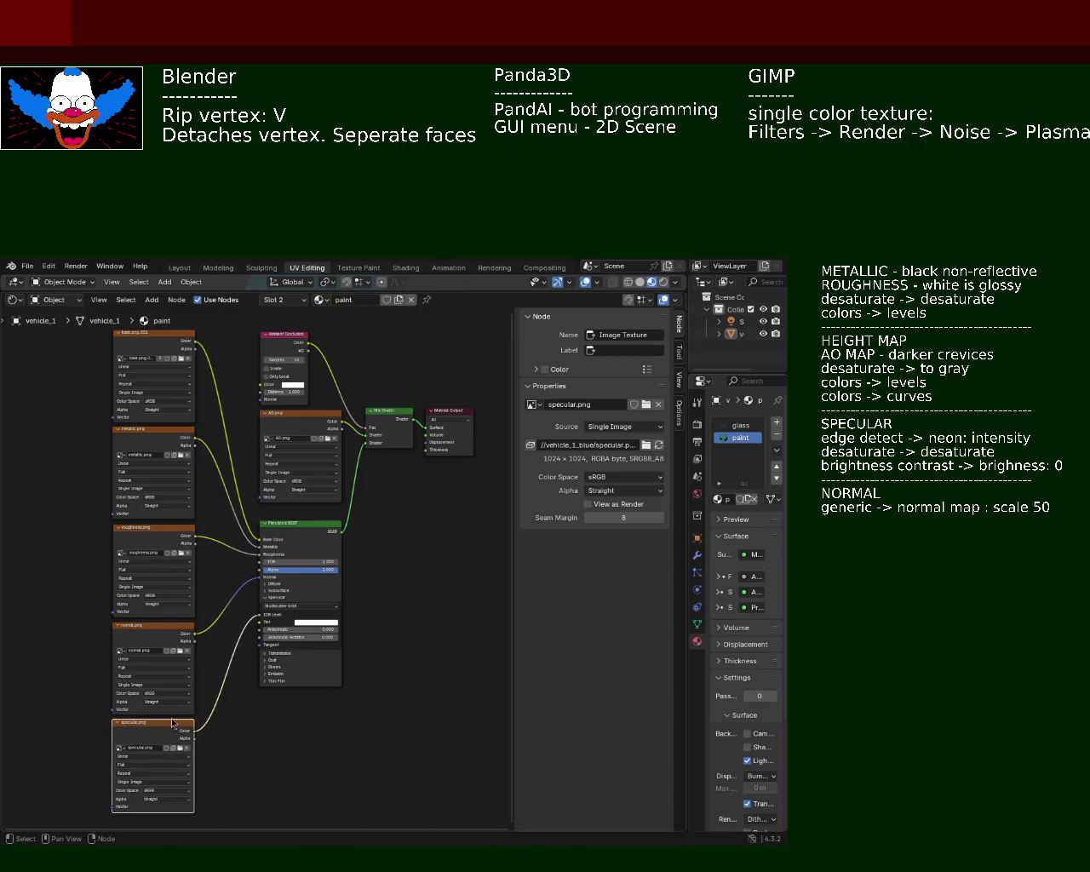
middle_click_drag(219, 623, 224, 596, "ctrl")
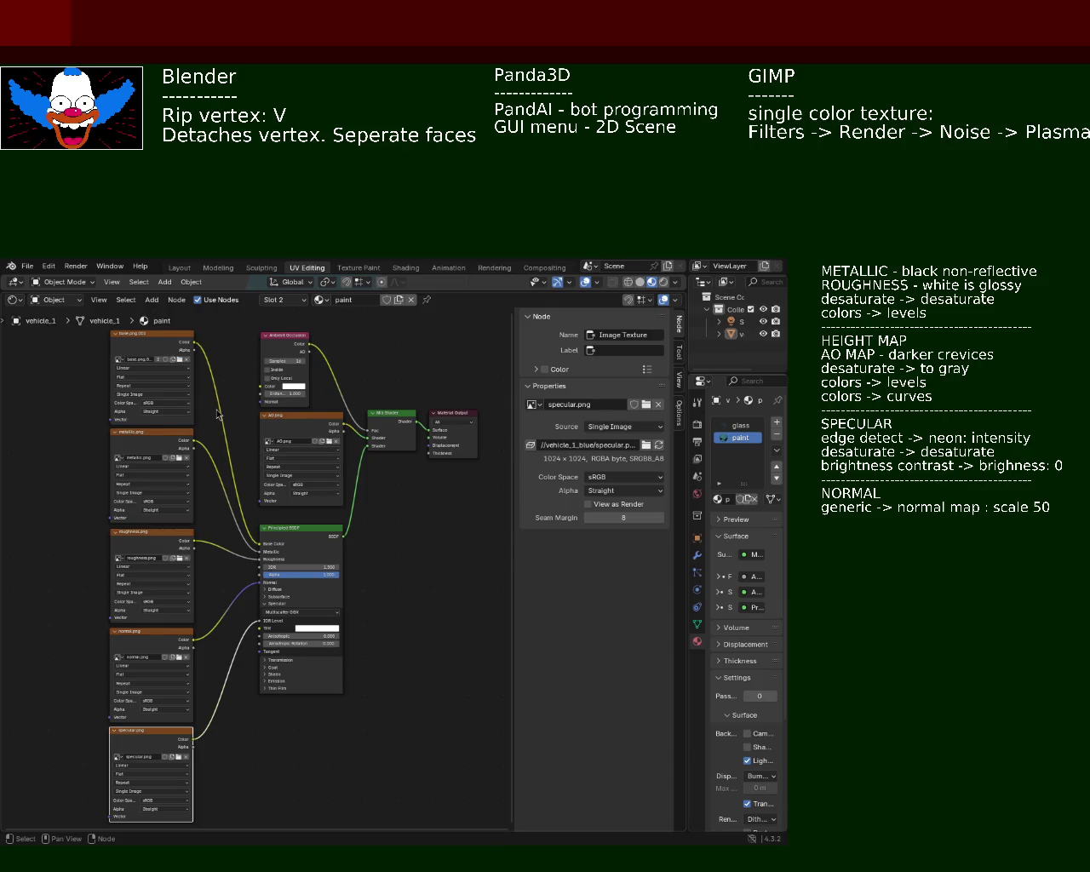
Inspect the base texture node, then switch between the glass and paint material node trees.
left_click(166, 337)
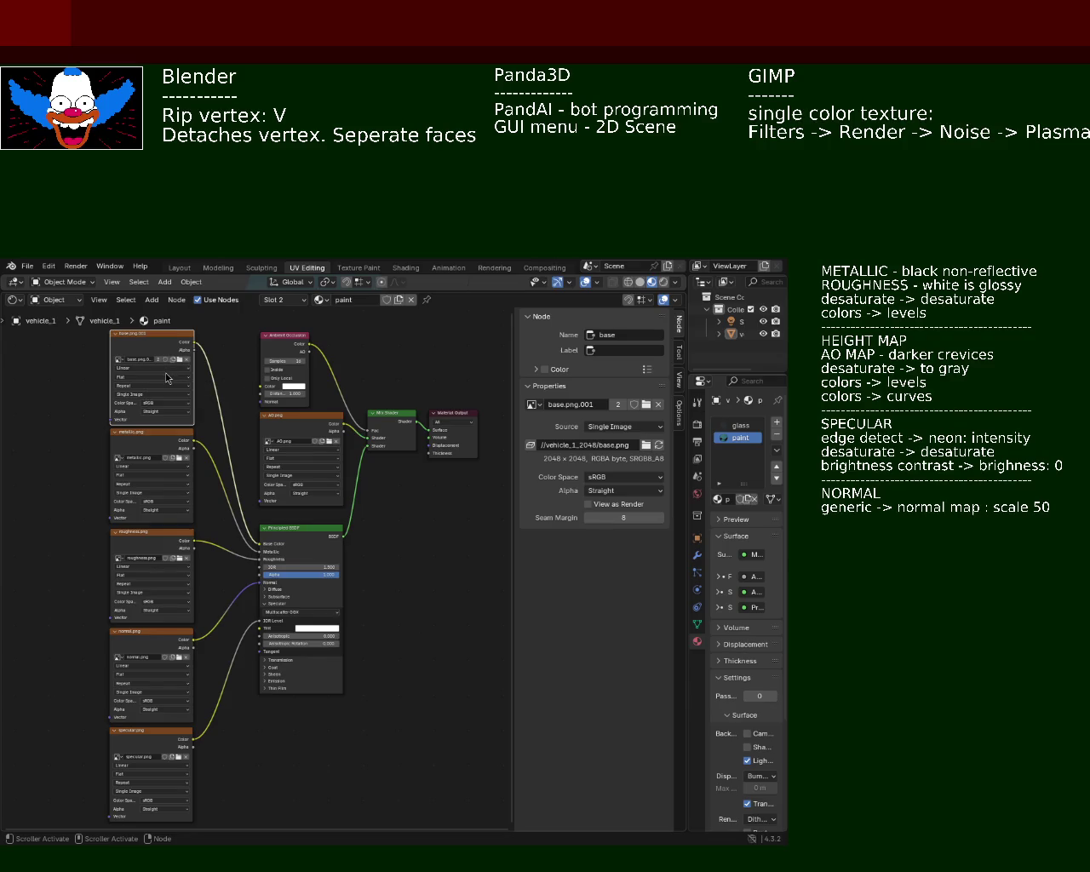
left_click(736, 428)
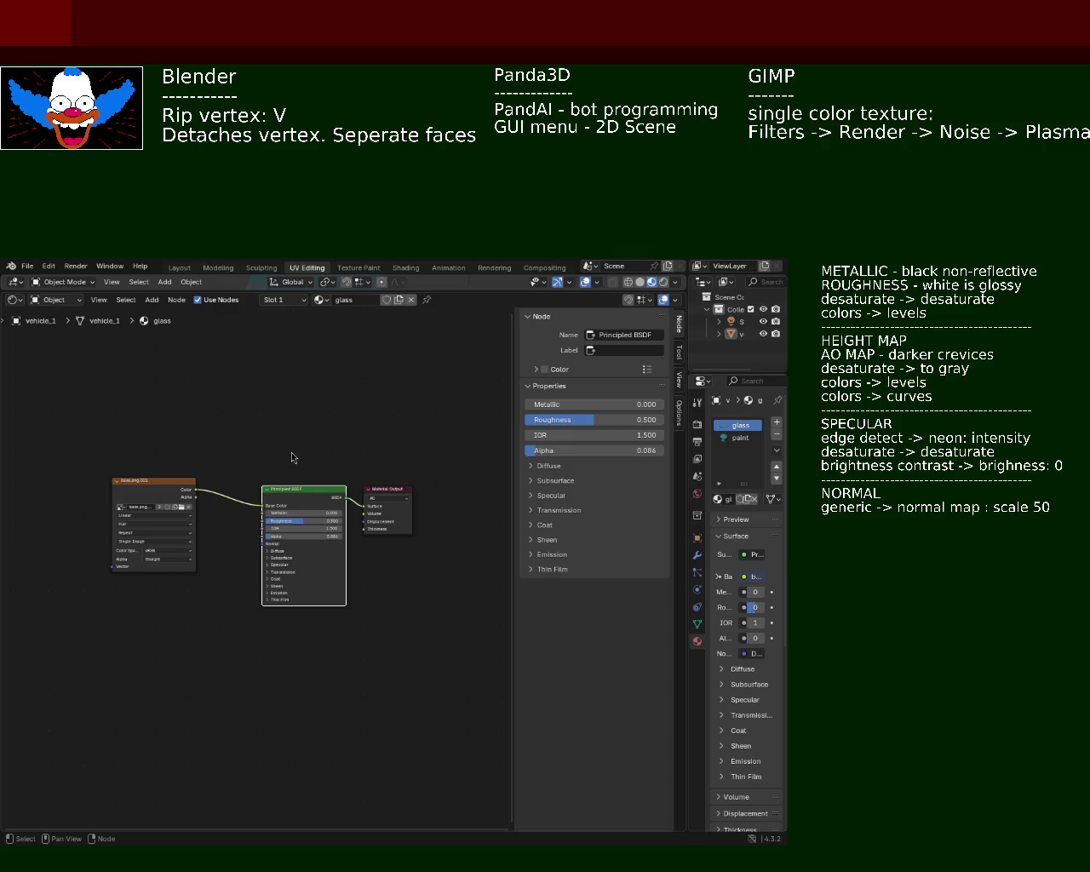
left_click(737, 438)
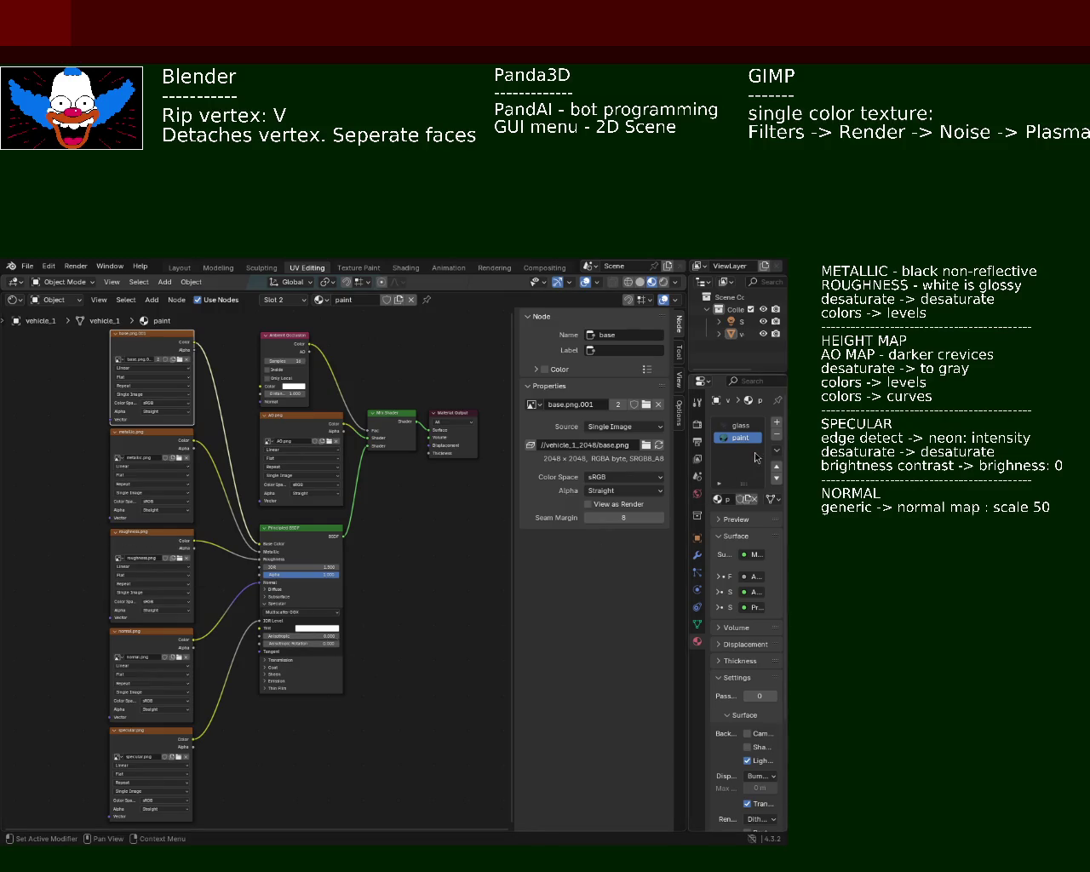
left_click(741, 426)
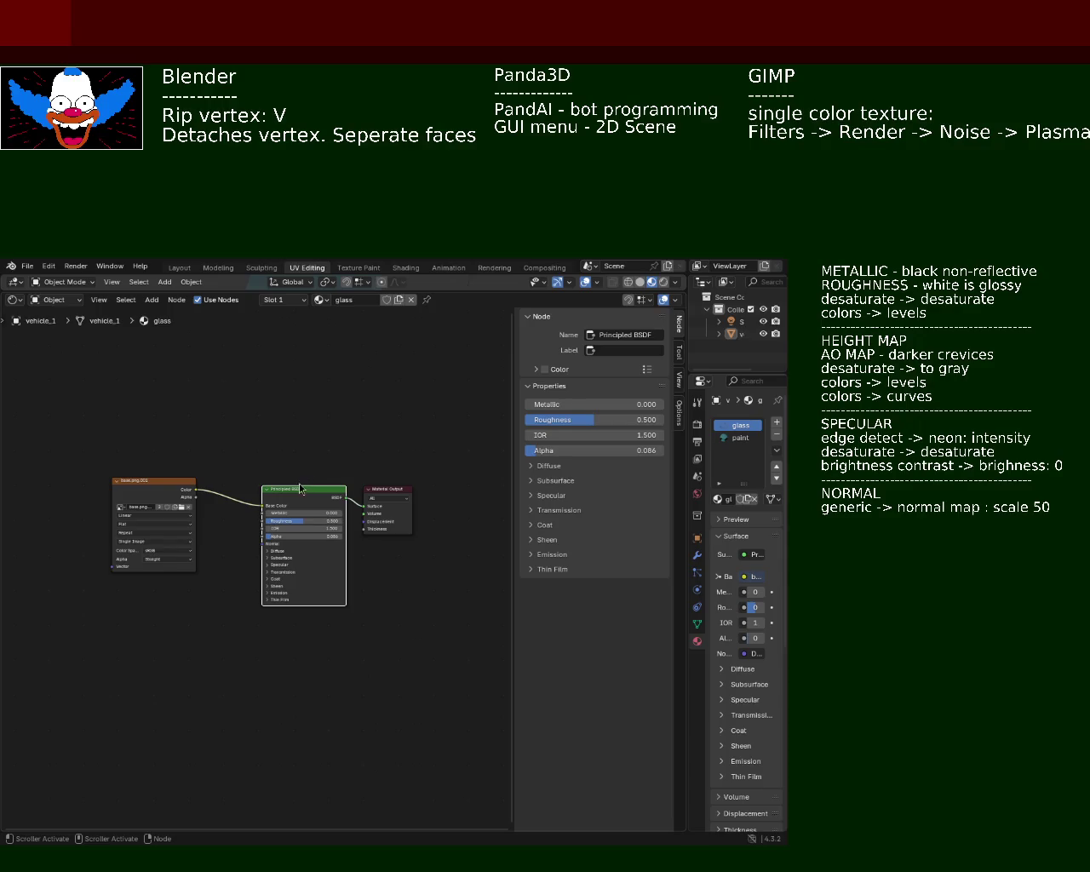
key("ctrl+z")
left_click(732, 437)
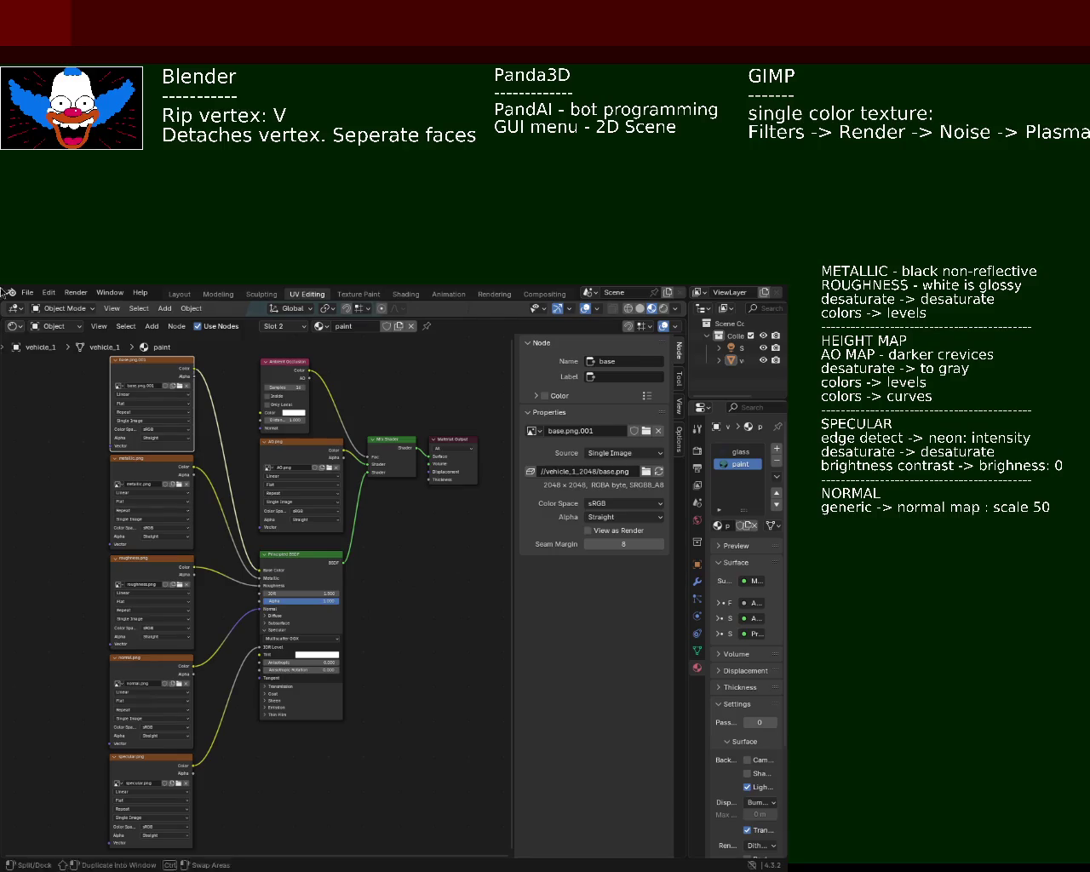
Save vehicle_1.blend and open the File menu.
key("ctrl+s")
left_click(27, 292)
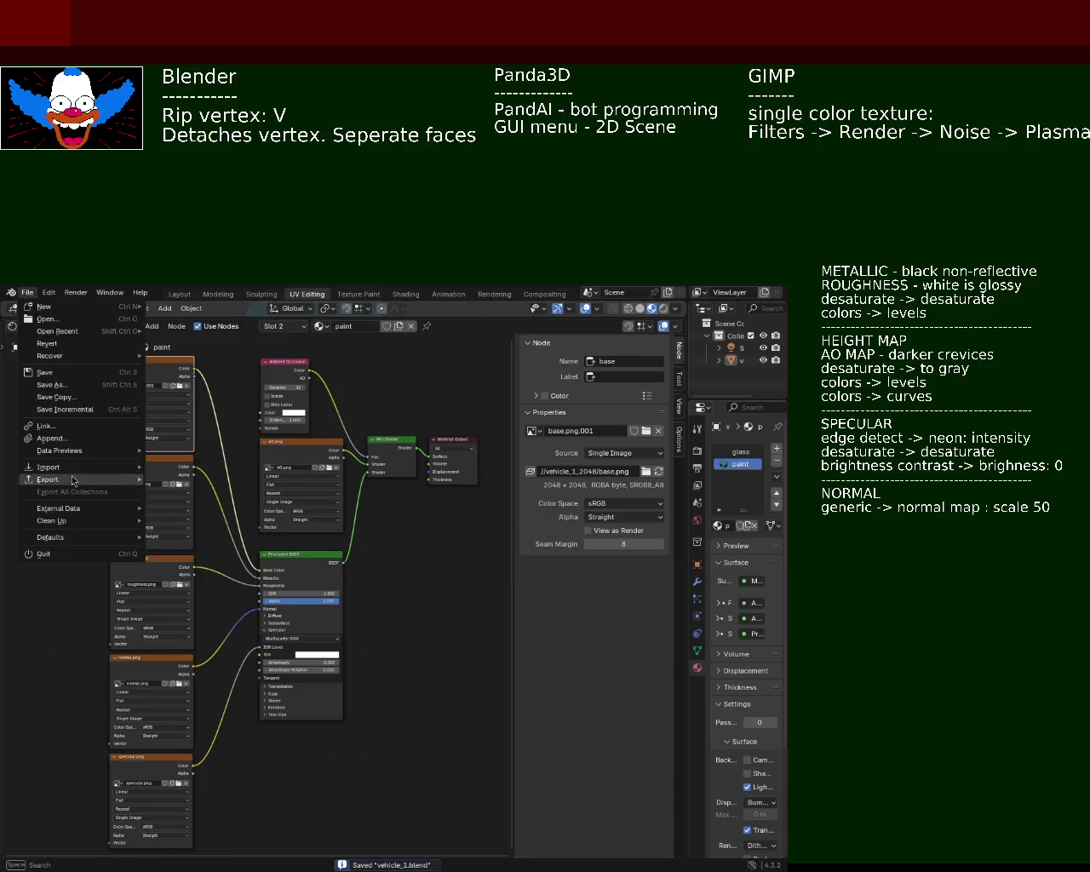
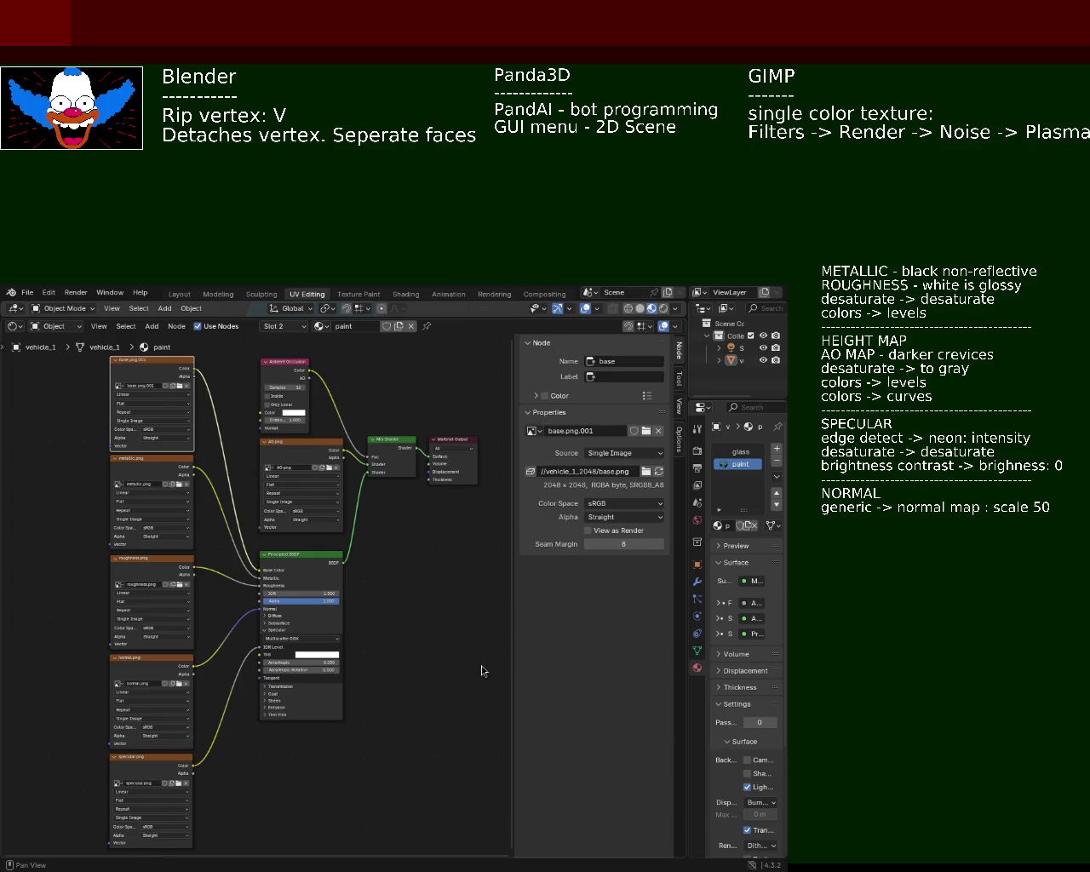
Check the normal map layer in GIMP, then return and enlarge the Panda3D view of the blue car.
key("alt+Tab")
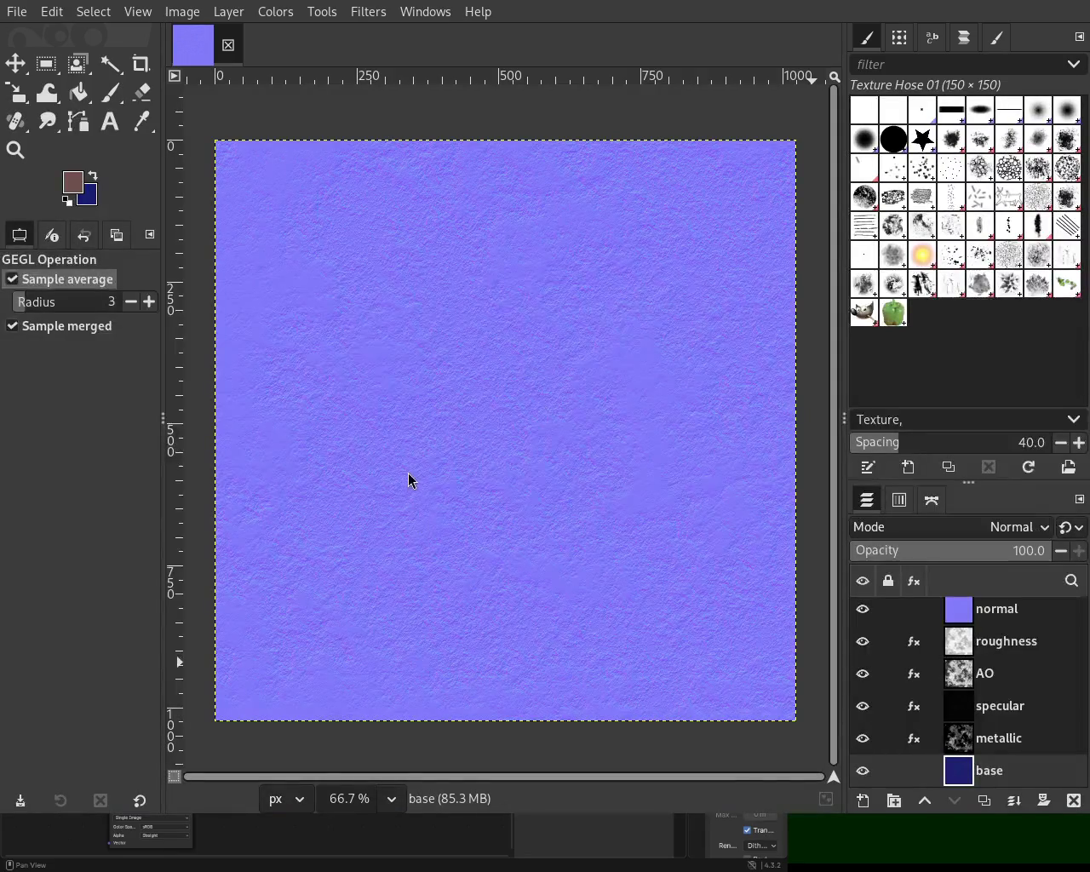
key("alt+Tab")
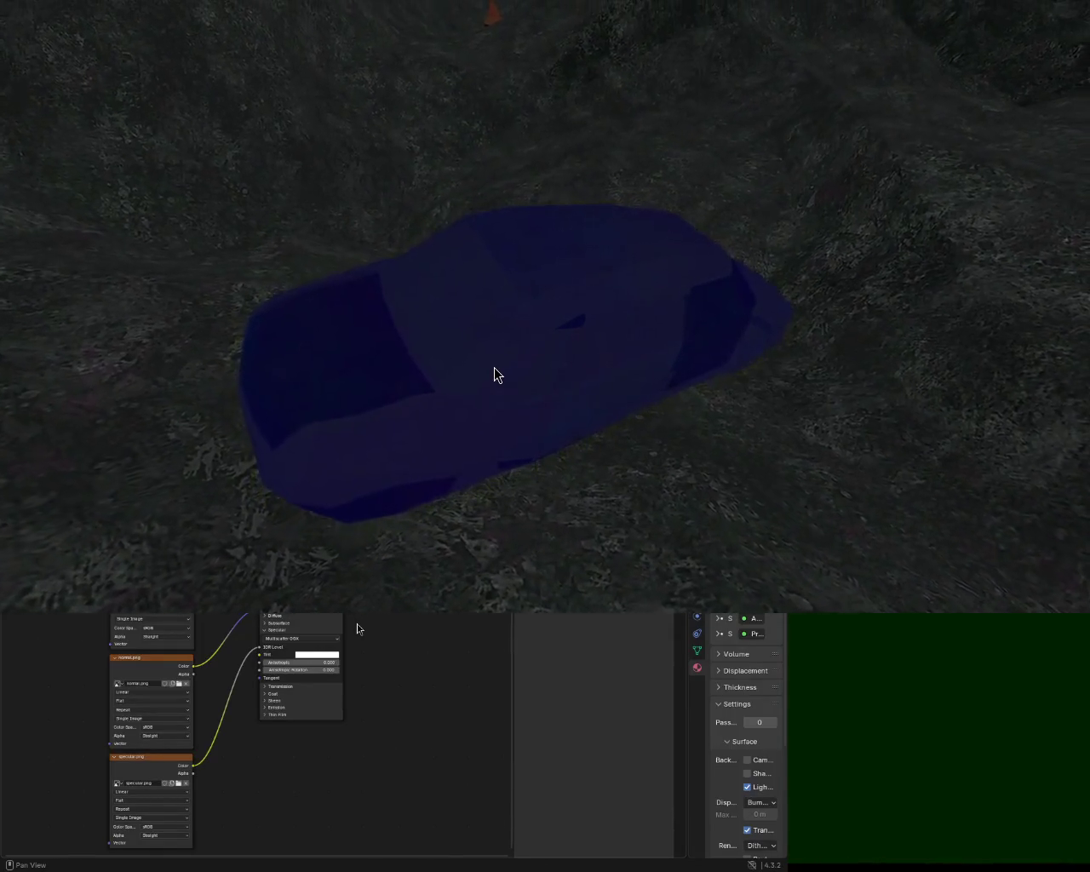
key("ctrl+space")
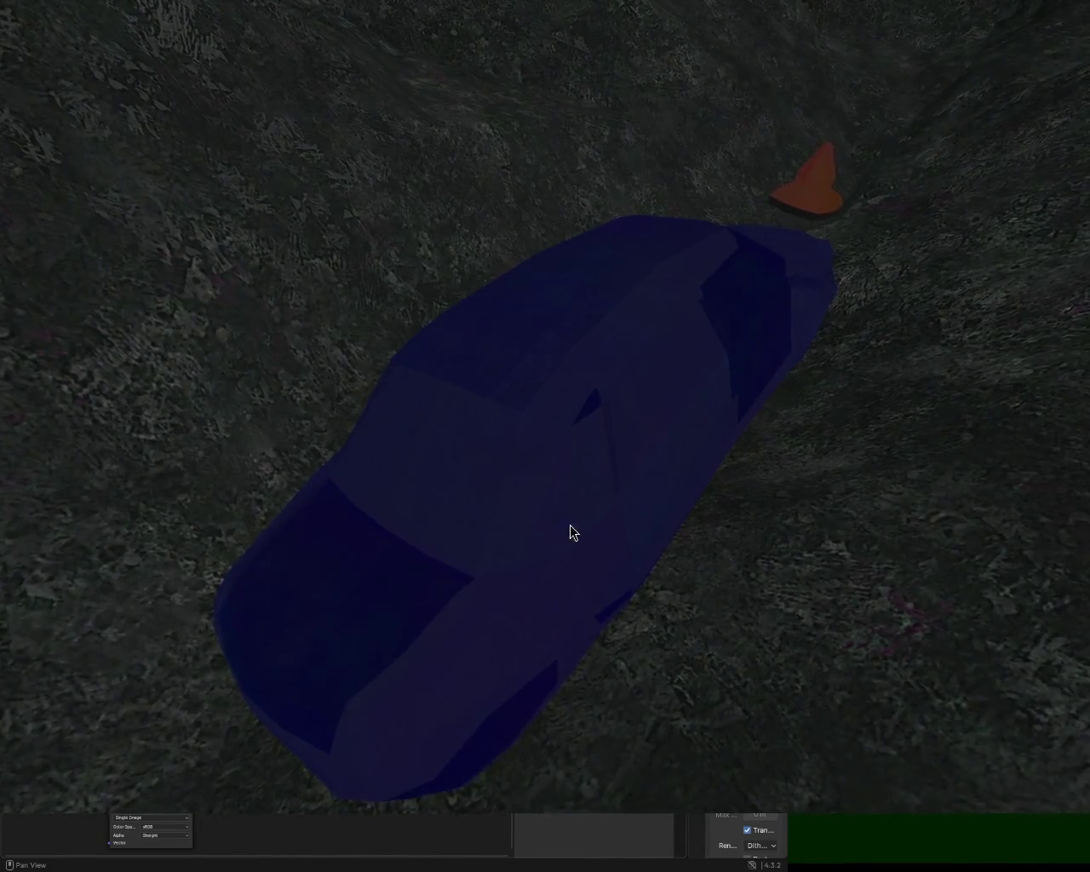
Orbit the camera around the blue car to see the terrain texture, then shift the game window up.
key("space")
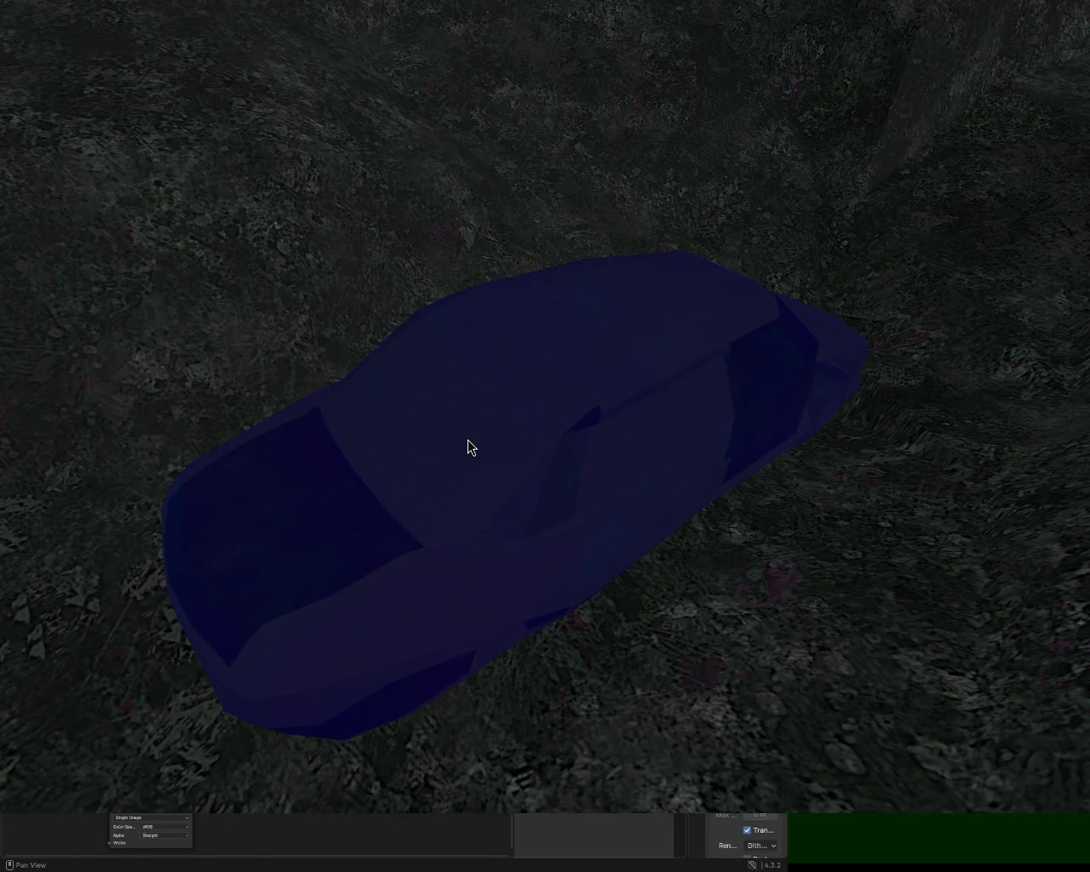
mouse_move(329, 189)
left_mouse_down()
mouse_move(403, 232)
mouse_move(1064, 239)
left_mouse_up()
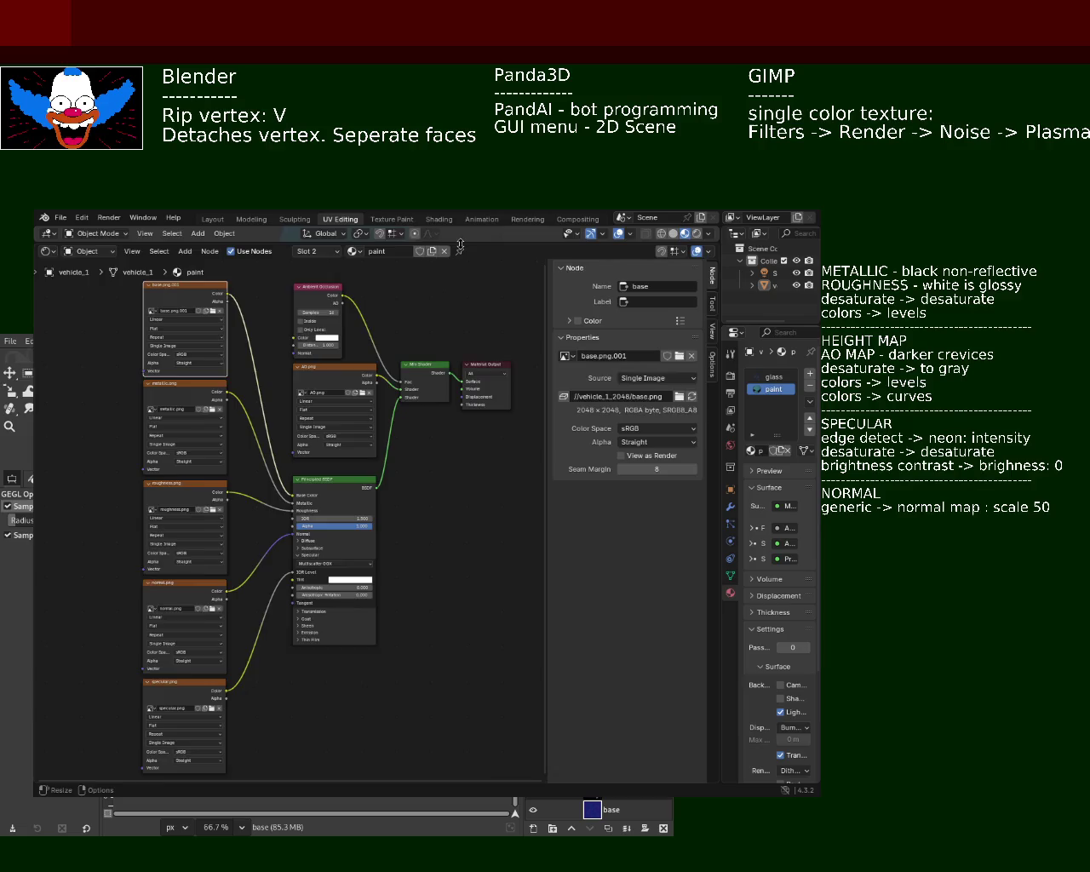
Restore the car's 3D view and dissolve two sets of extra edge loops across the roof.
key("ctrl+space")
mouse_move(392, 437)
middle_mouse_down()
mouse_move(391, 420)
mouse_move(437, 445)
mouse_move(470, 380)
middle_mouse_up()
scroll(391, 420, "up", 3)
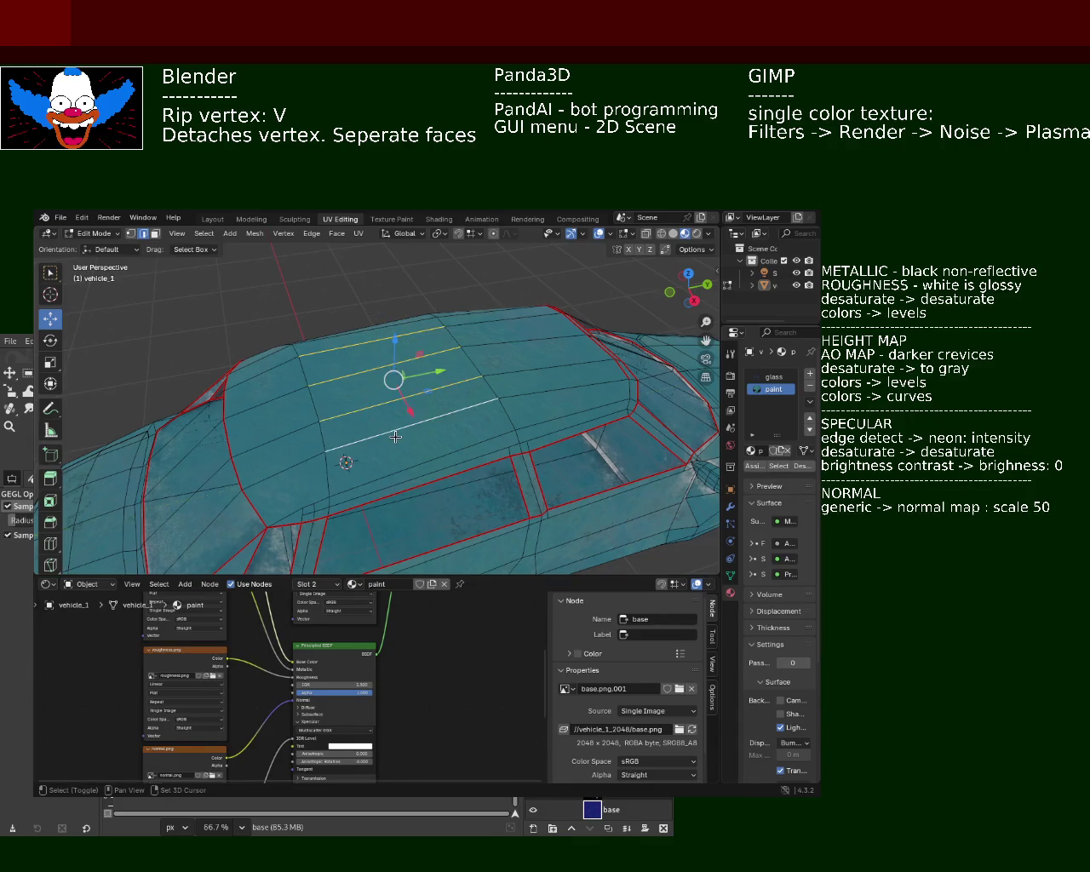
key("x")
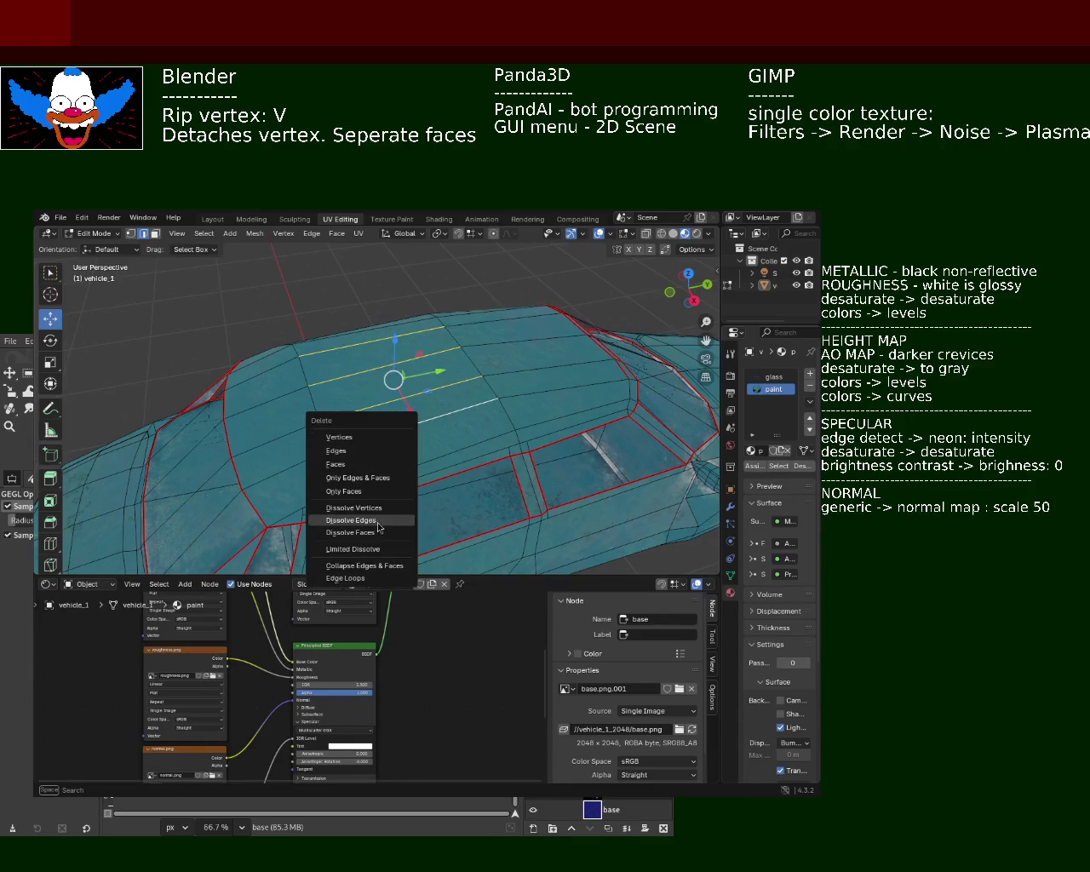
left_click(378, 527)
middle_click_drag(378, 527, 434, 410)
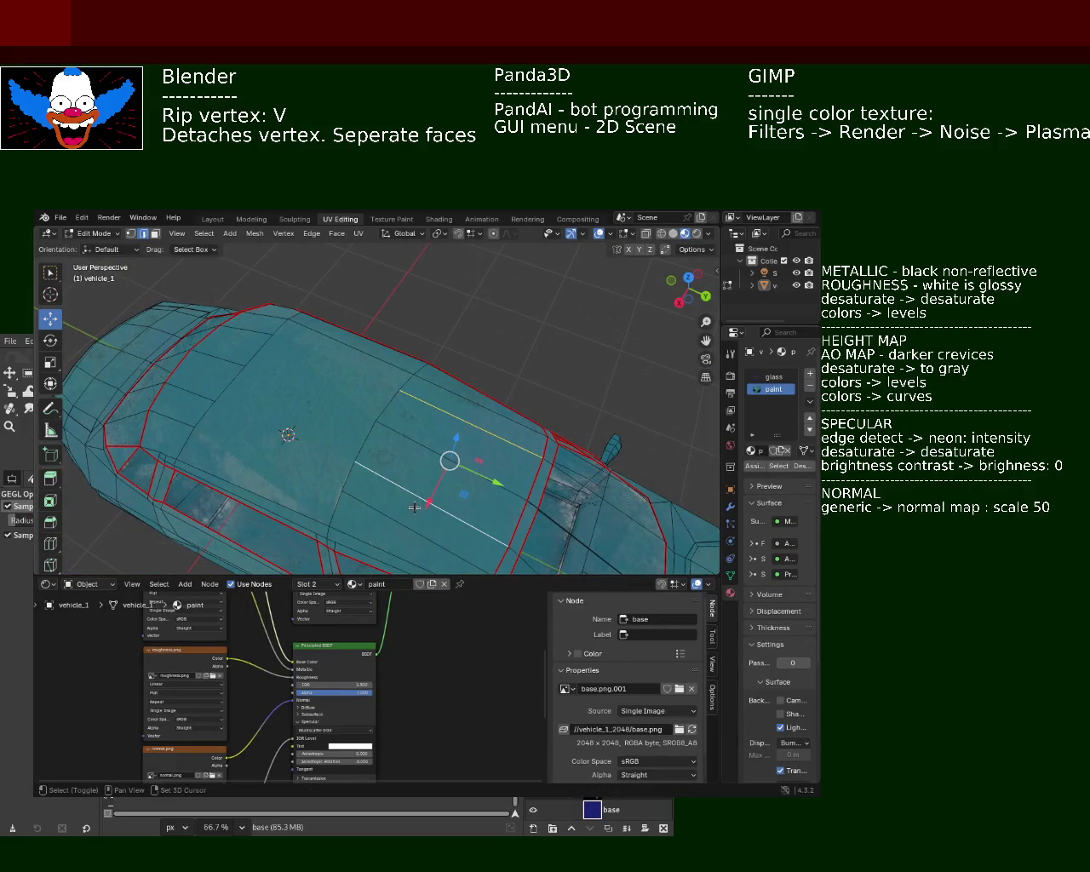
key("x")
left_click(443, 471)
mouse_move(443, 471)
middle_mouse_down()
mouse_move(467, 498)
mouse_move(453, 384)
mouse_move(269, 329)
mouse_move(275, 364)
middle_mouse_up()
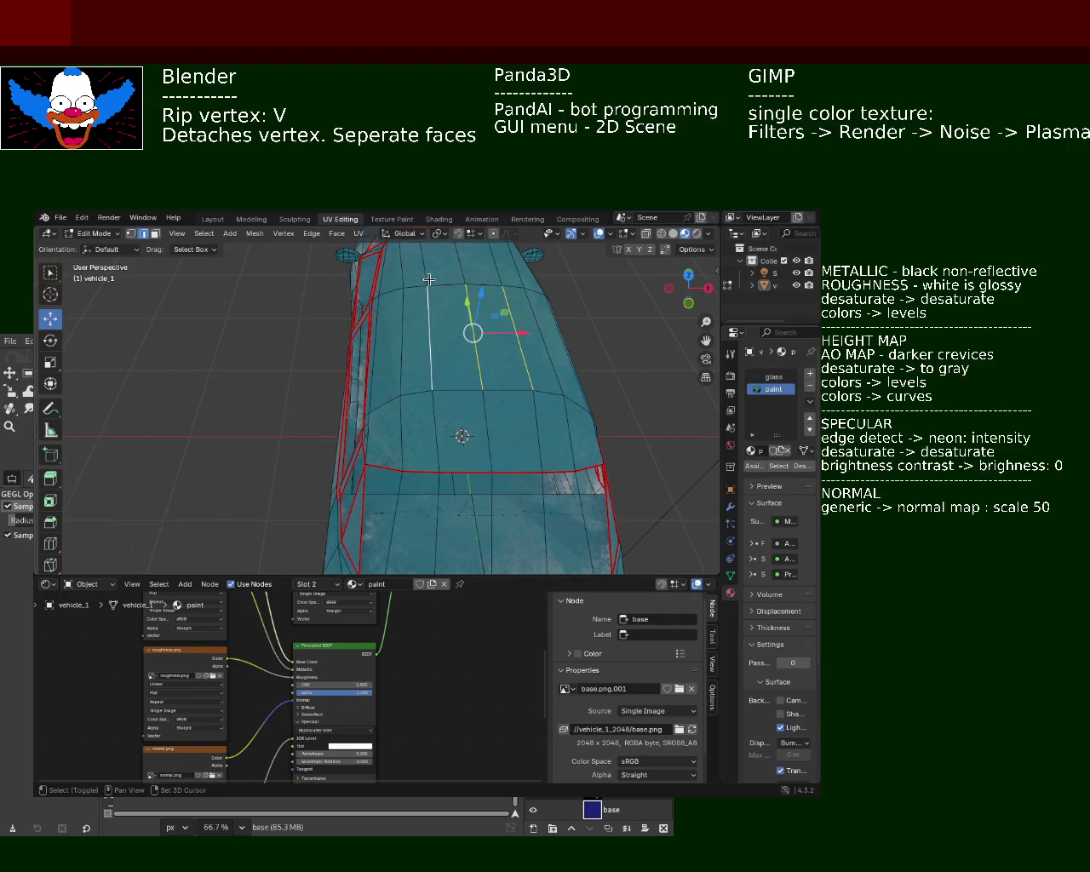
Dissolve further roof edge loops and the extra edges near the windscreen.
right_click(491, 265)
key("Escape")
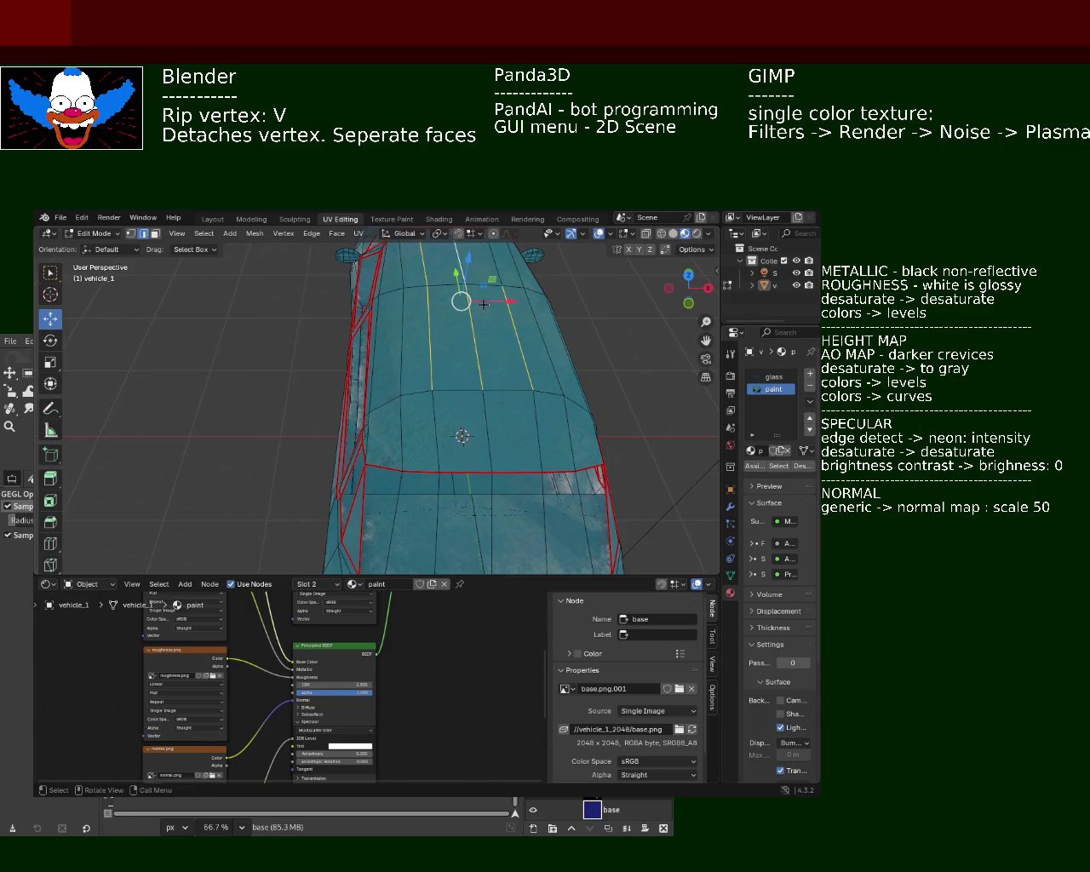
key("x")
left_click(440, 324)
middle_click_drag(440, 324, 498, 416)
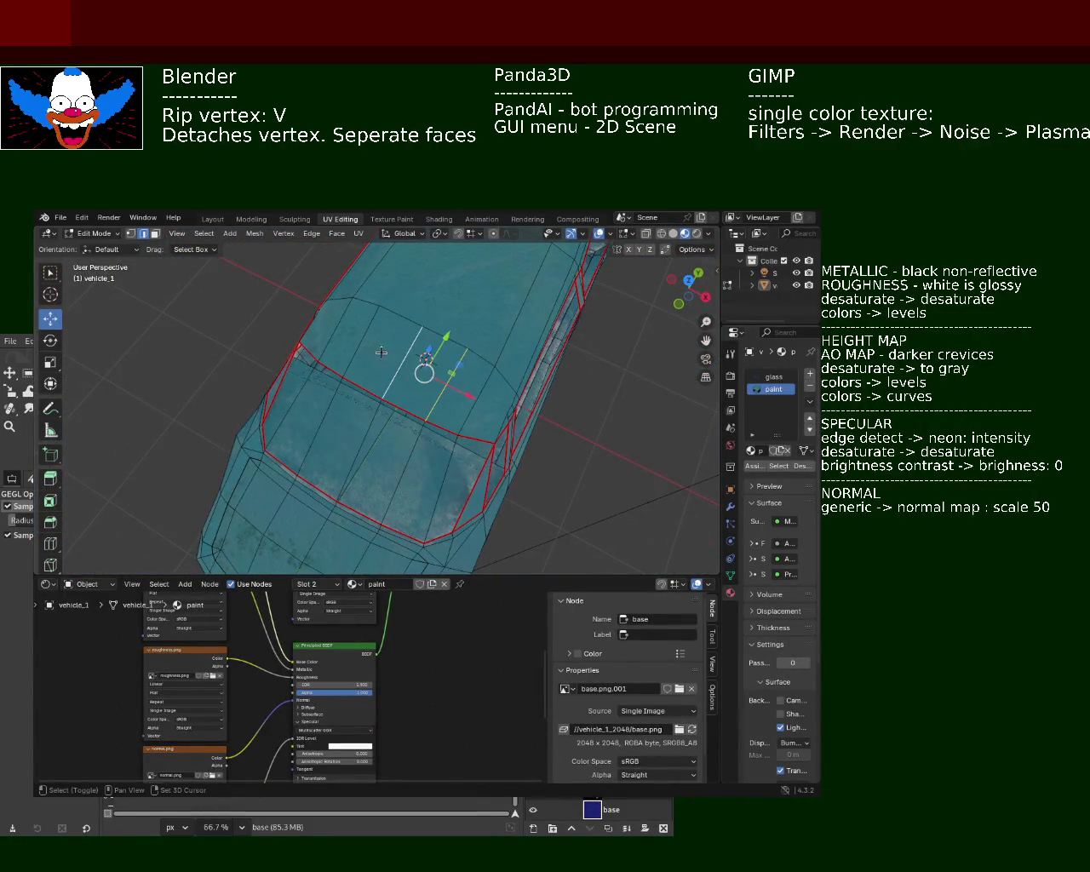
key("x")
left_click(413, 356)
mouse_move(383, 389)
middle_mouse_down()
mouse_move(569, 395)
mouse_move(158, 371)
mouse_move(357, 347)
mouse_move(367, 403)
mouse_move(258, 390)
mouse_move(434, 424)
middle_mouse_up()
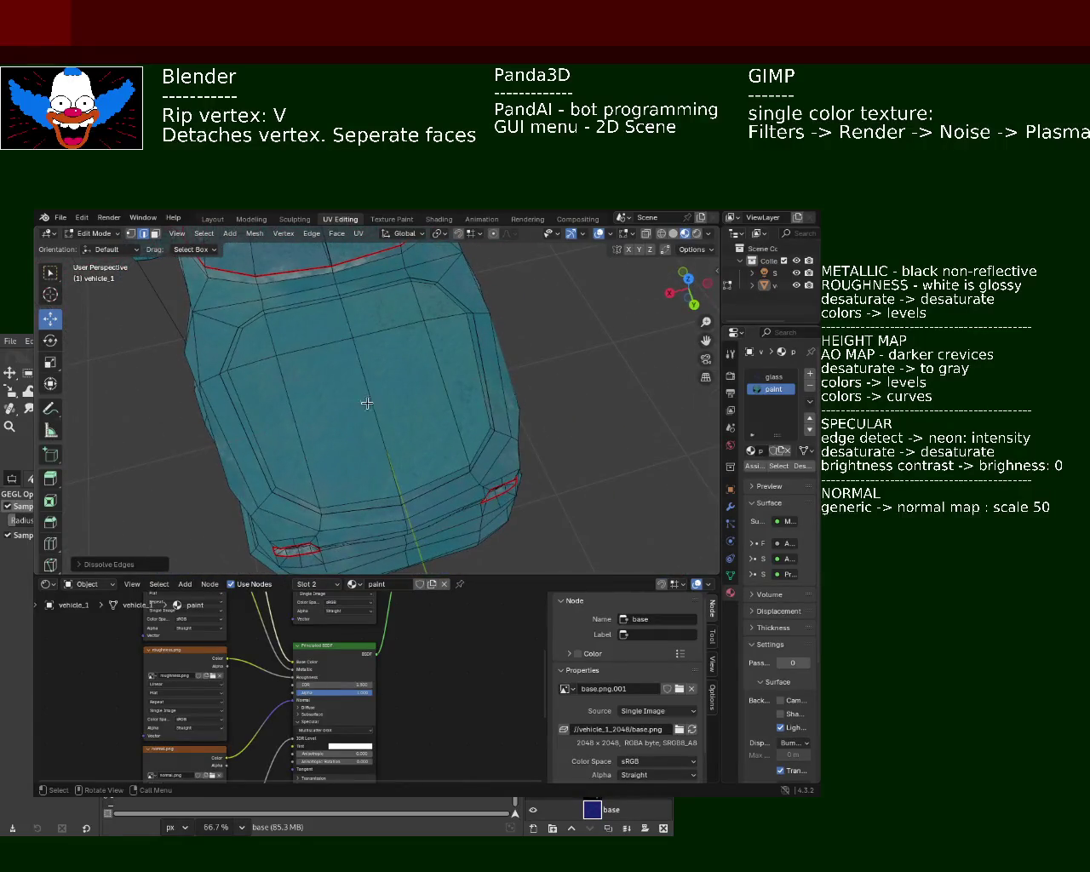
key("x")
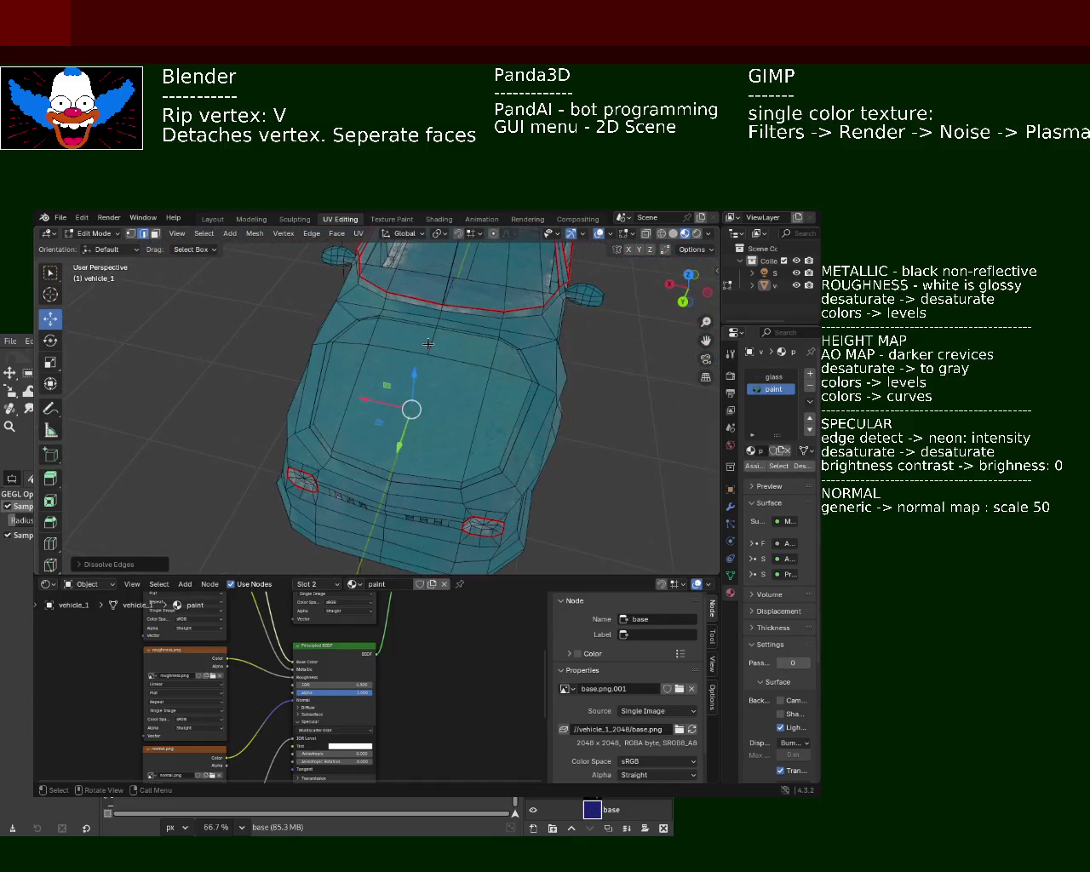
mouse_move(427, 343)
middle_mouse_down()
mouse_move(485, 391)
mouse_move(317, 375)
middle_mouse_up()
right_click(414, 356)
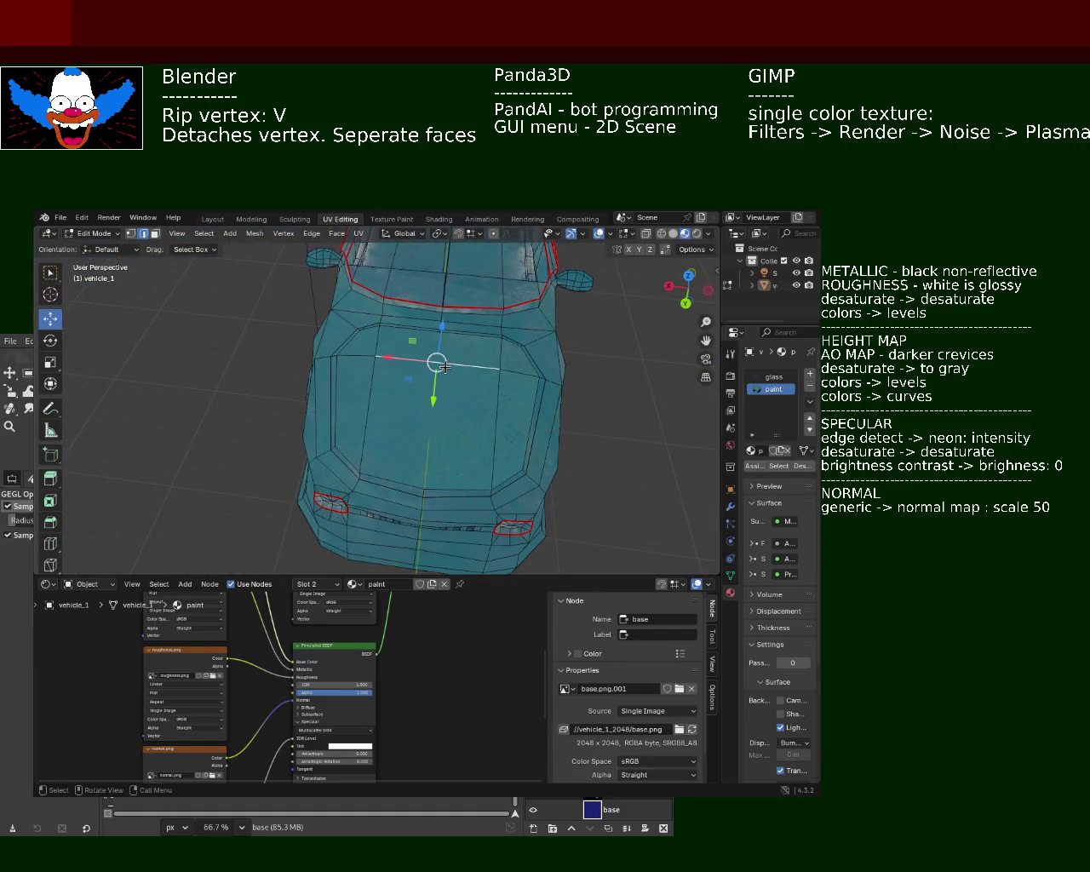
Dissolve the selected front faces and edges, then orbit over the car body to check.
right_click(445, 366)
left_click(434, 379)
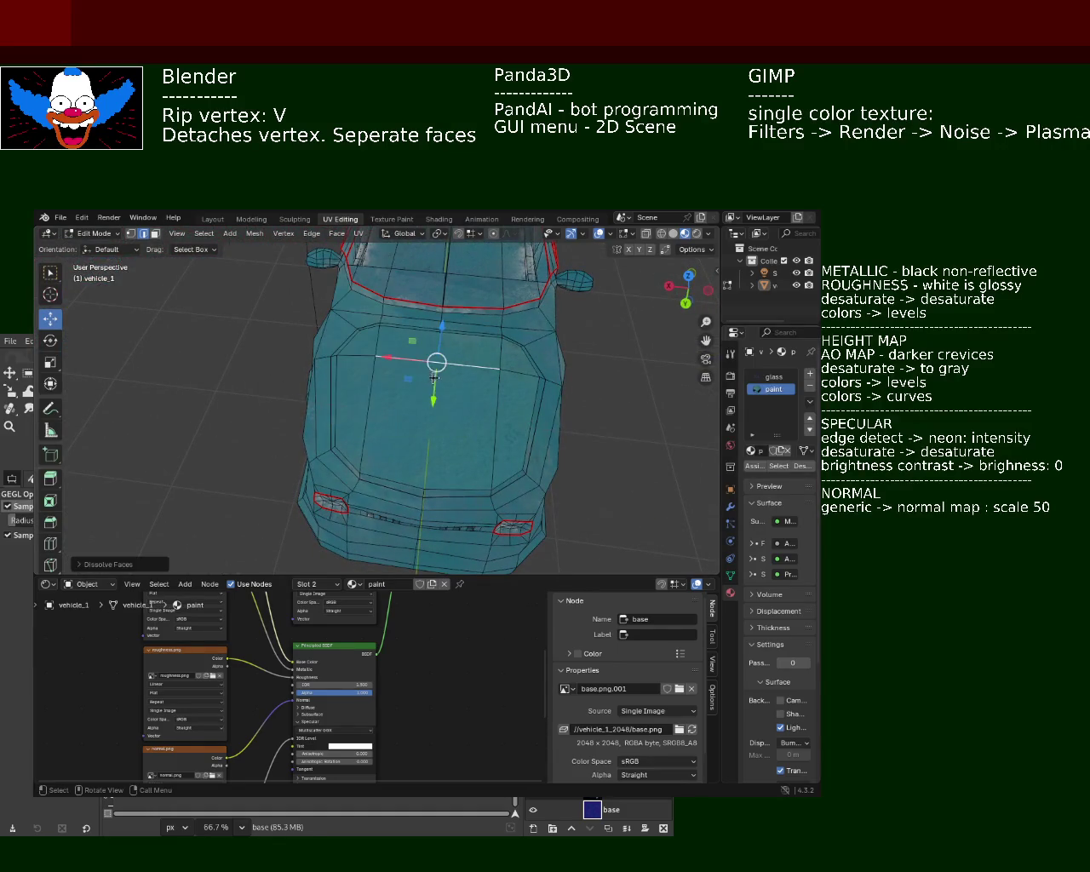
right_click(446, 366)
left_click(438, 352)
mouse_move(436, 356)
middle_mouse_down()
mouse_move(419, 395)
mouse_move(366, 397)
middle_mouse_up()
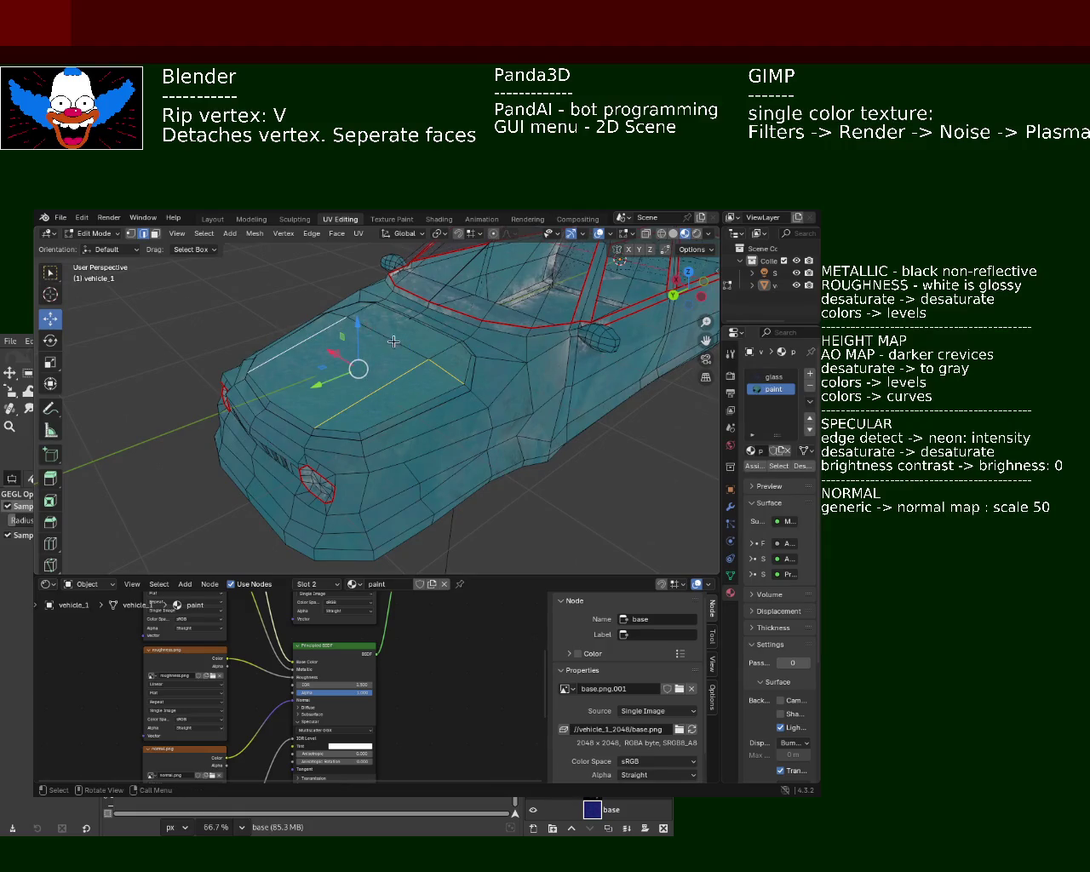
middle_click_drag(375, 345, 495, 368)
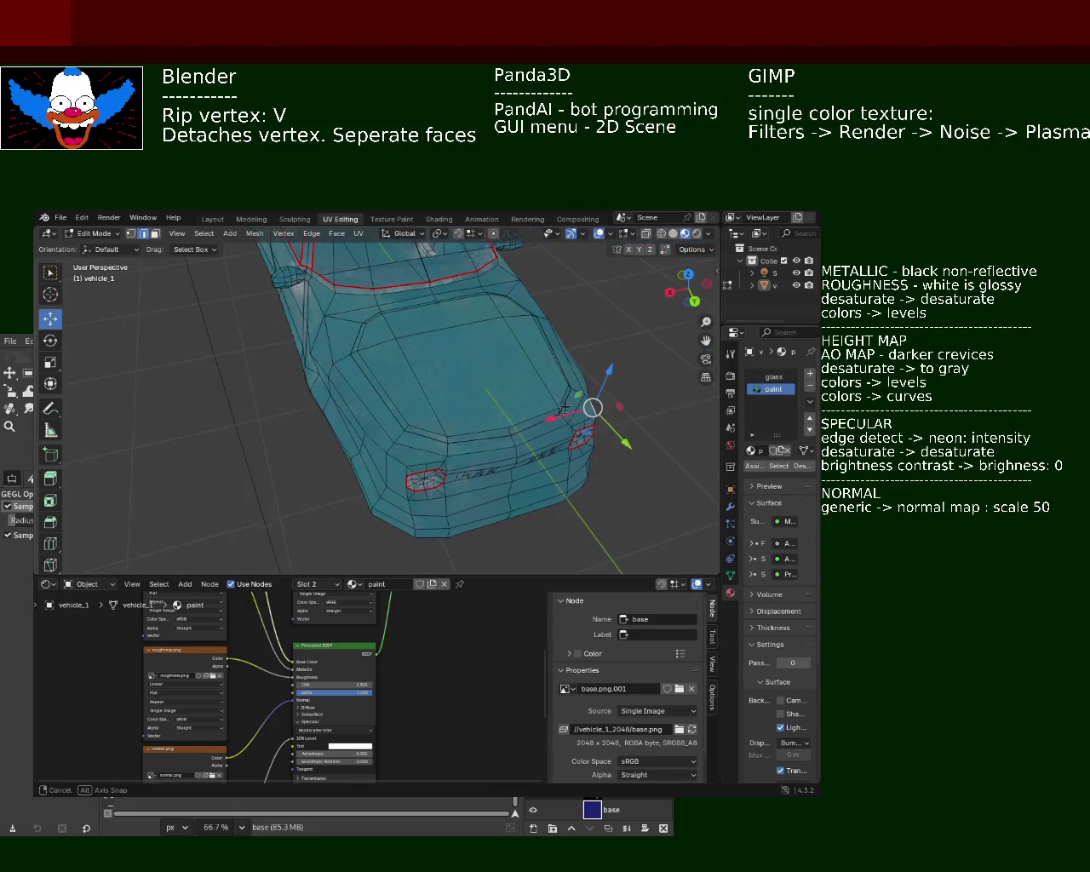
mouse_move(564, 407)
middle_mouse_down()
mouse_move(399, 383)
mouse_move(461, 387)
middle_mouse_up()
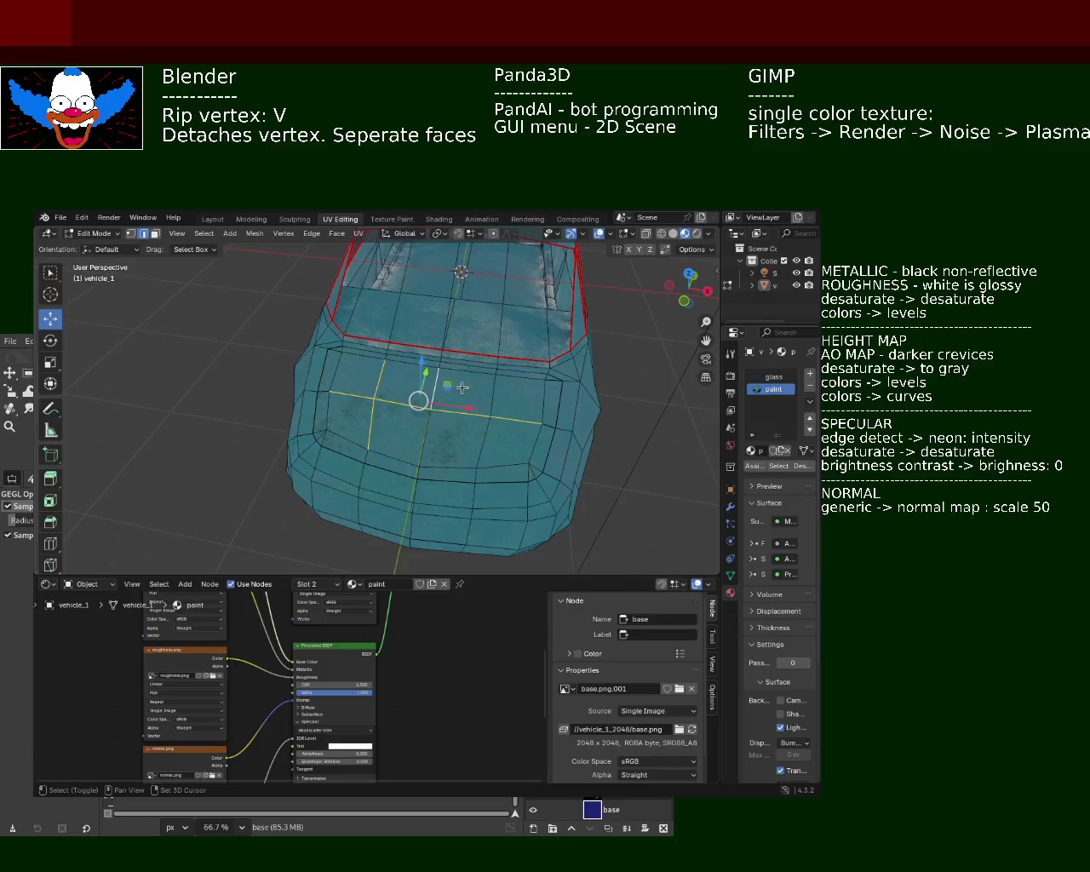
Orbit to a low front view and dissolve the selected bumper edge.
right_click(481, 439)
mouse_move(481, 439)
middle_mouse_down()
mouse_move(327, 403)
mouse_move(390, 385)
mouse_move(381, 371)
middle_mouse_up()
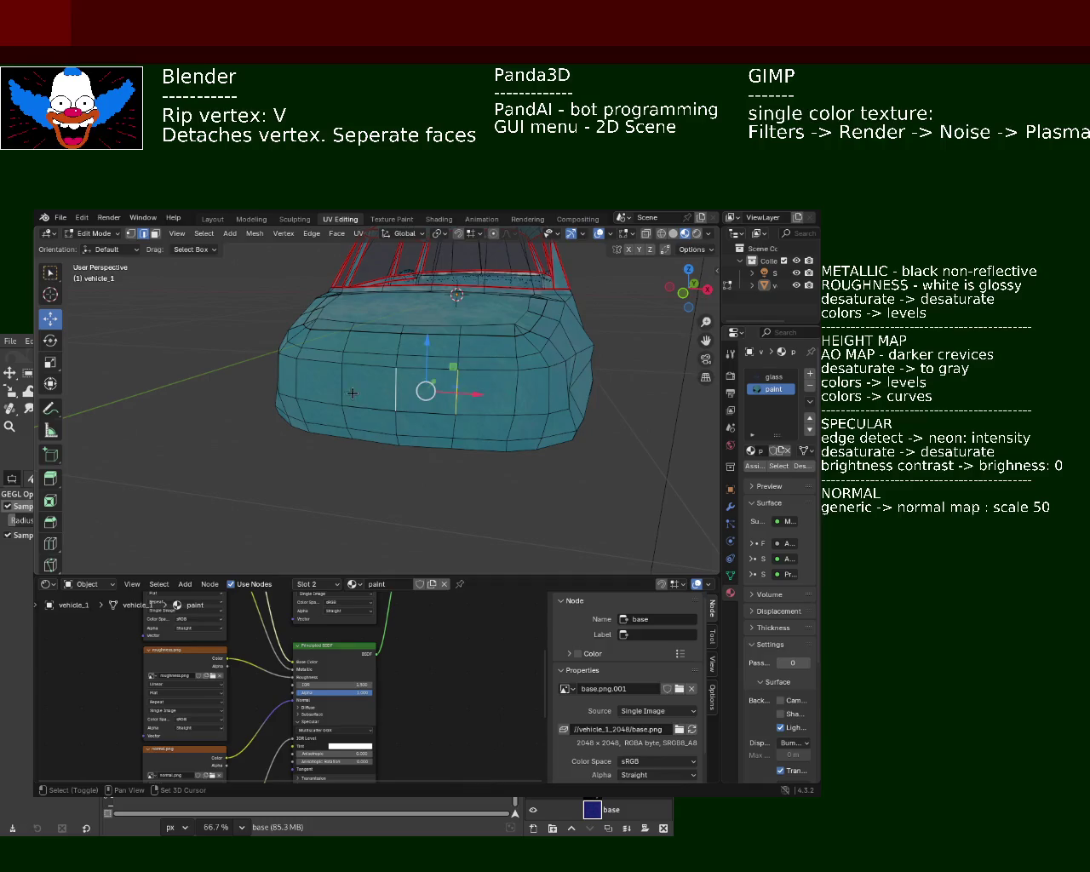
middle_click_drag(420, 403, 569, 418)
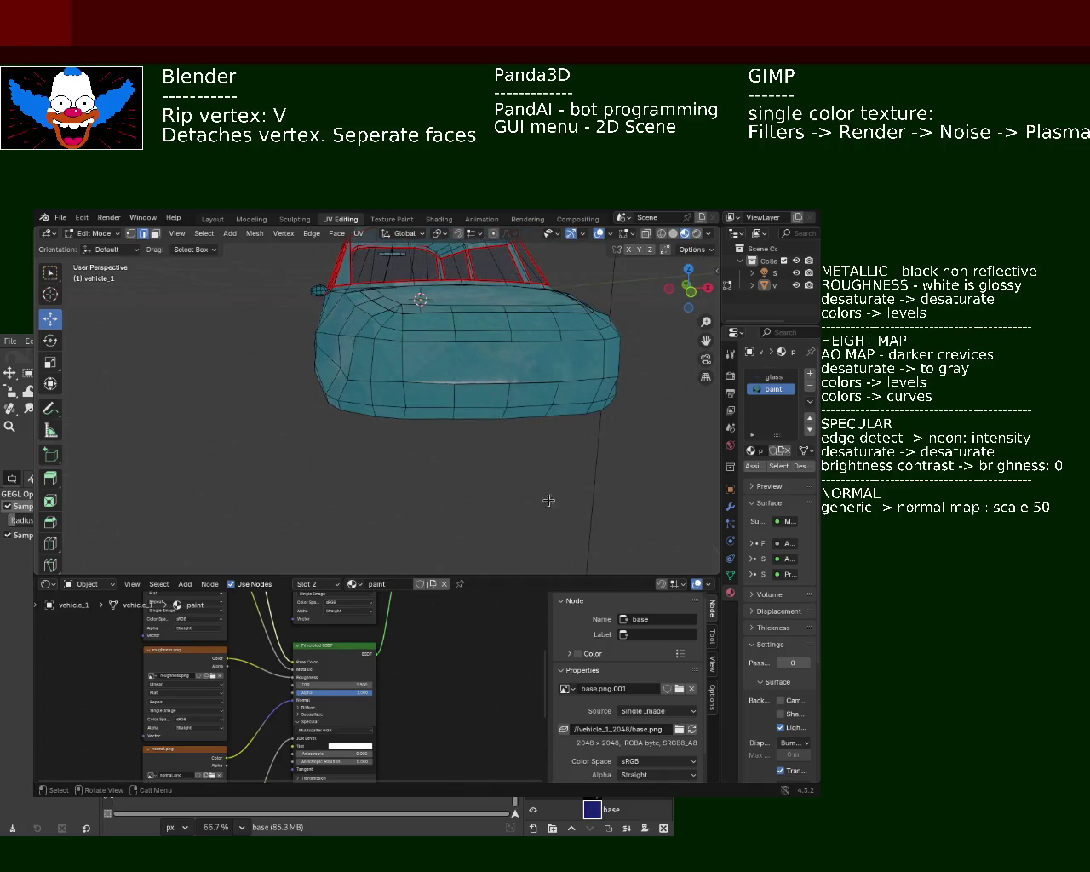
middle_click_drag(549, 500, 579, 519)
key("x")
left_click(580, 416)
Orbit around the car to check the dissolved hood, then bring up the File menu.
mouse_move(580, 415)
middle_mouse_down()
mouse_move(511, 465)
mouse_move(482, 398)
mouse_move(517, 391)
mouse_move(534, 435)
mouse_move(349, 404)
middle_mouse_up()
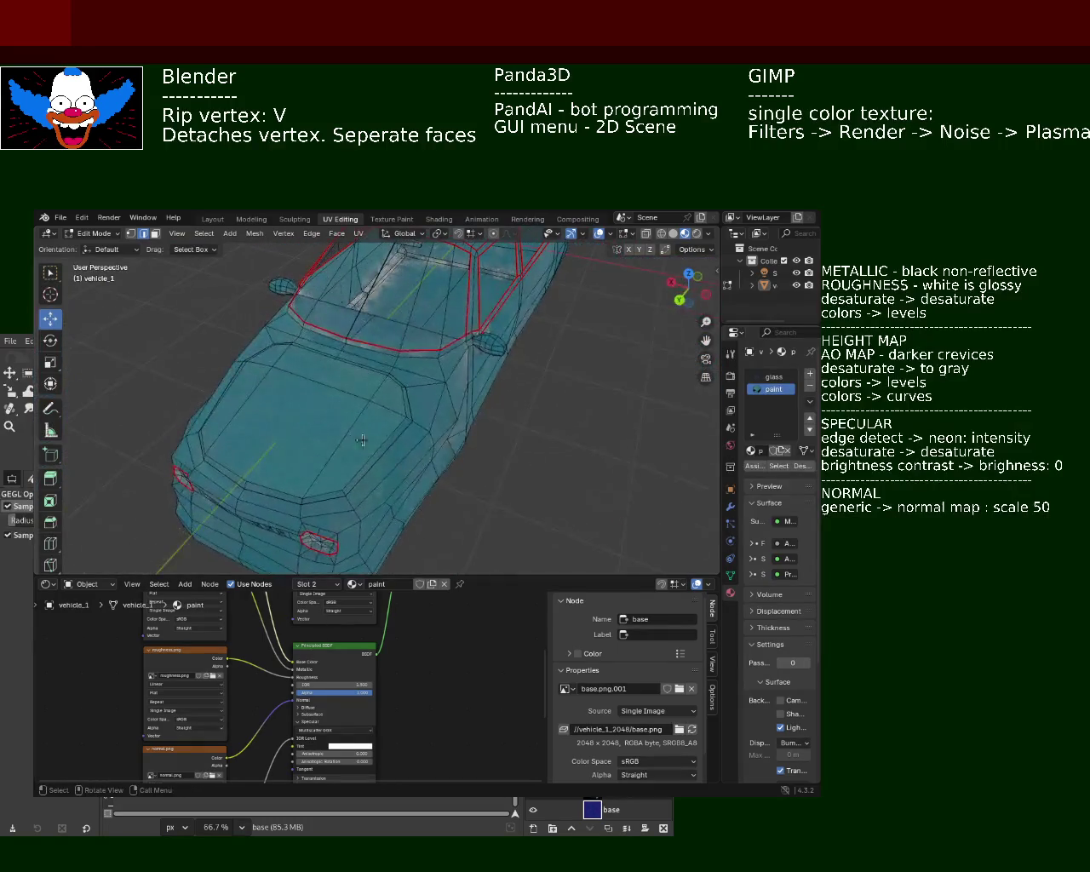
mouse_move(349, 404)
middle_mouse_down()
mouse_move(371, 418)
mouse_move(465, 358)
mouse_move(388, 482)
mouse_move(179, 308)
middle_mouse_up()
left_click(60, 218)
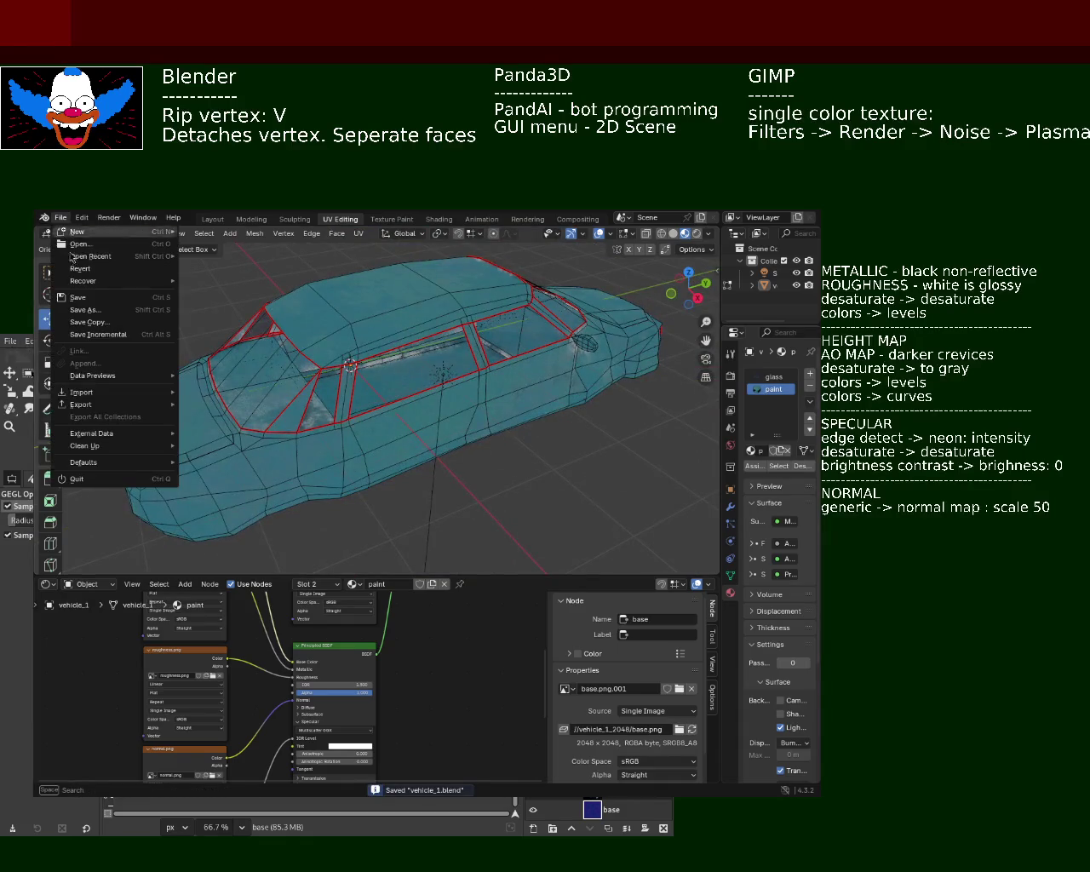
Browse the File menu's export formats, then switch vehicle_1 from Edit Mode to Object Mode.
left_click(255, 477)
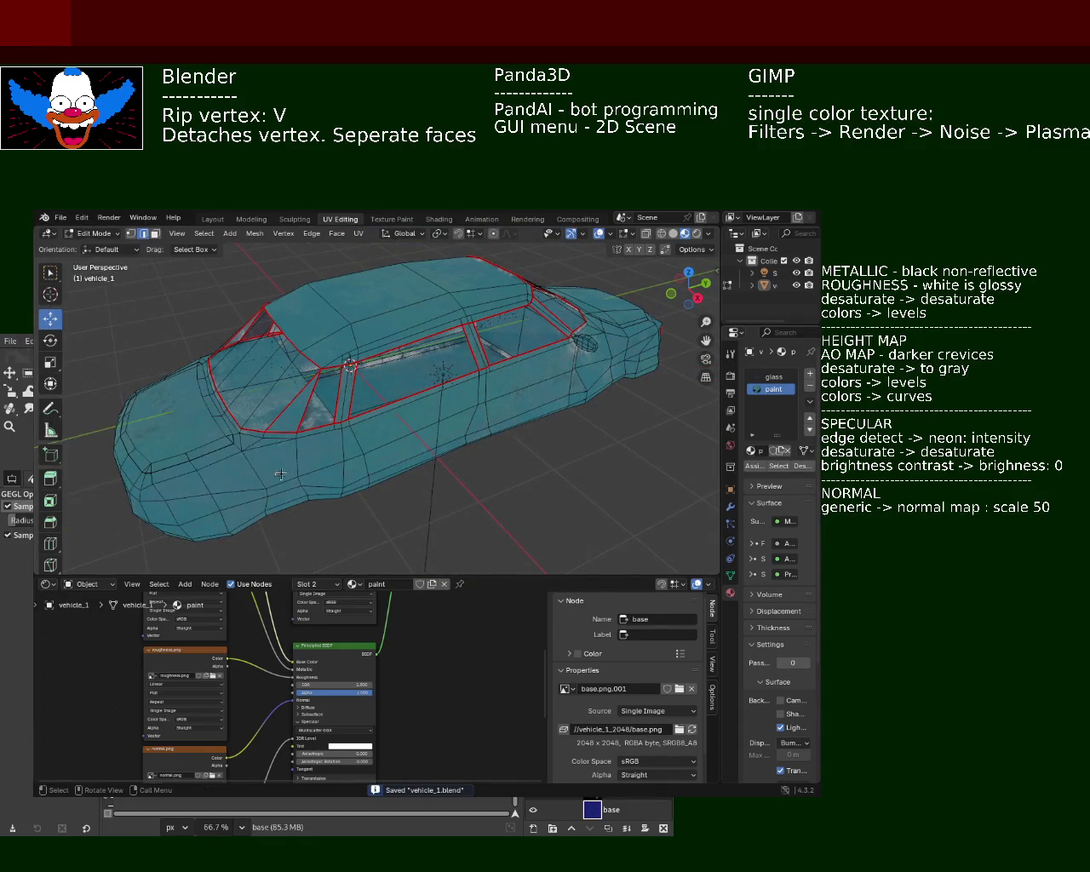
left_click(61, 218)
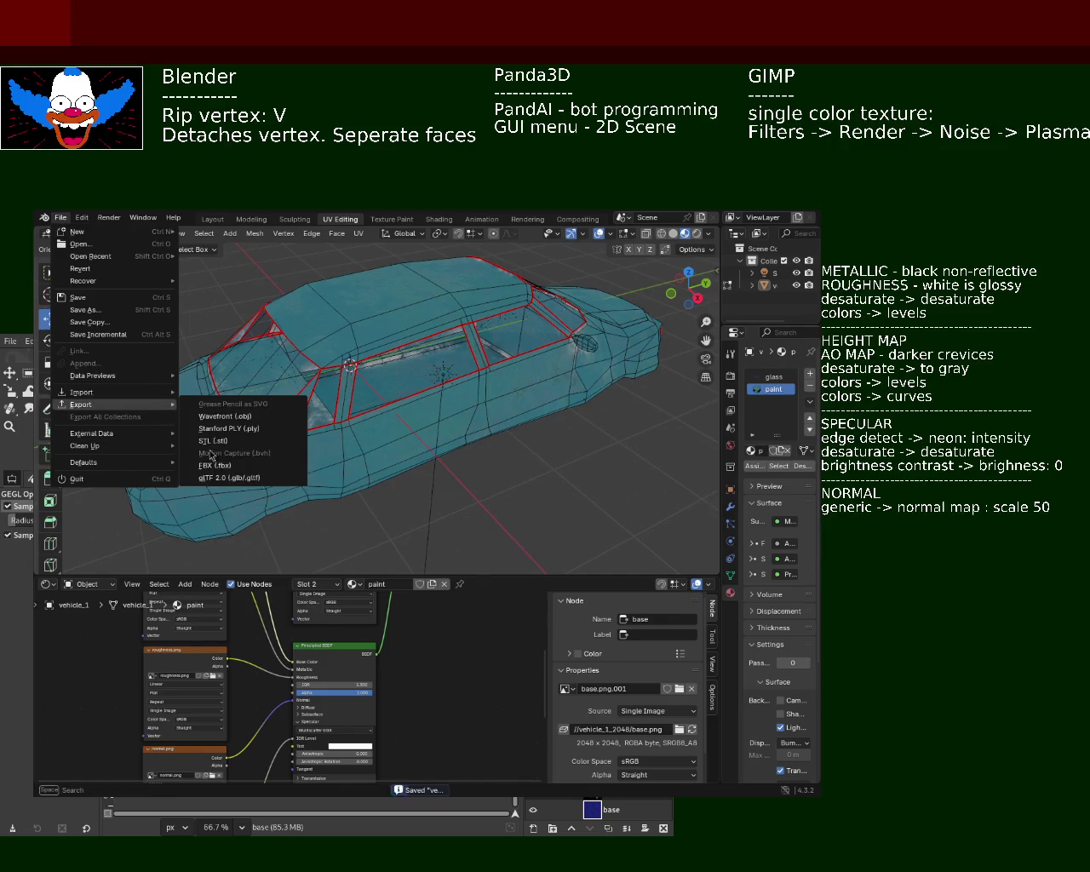
mouse_move(81, 405)
left_click(213, 481)
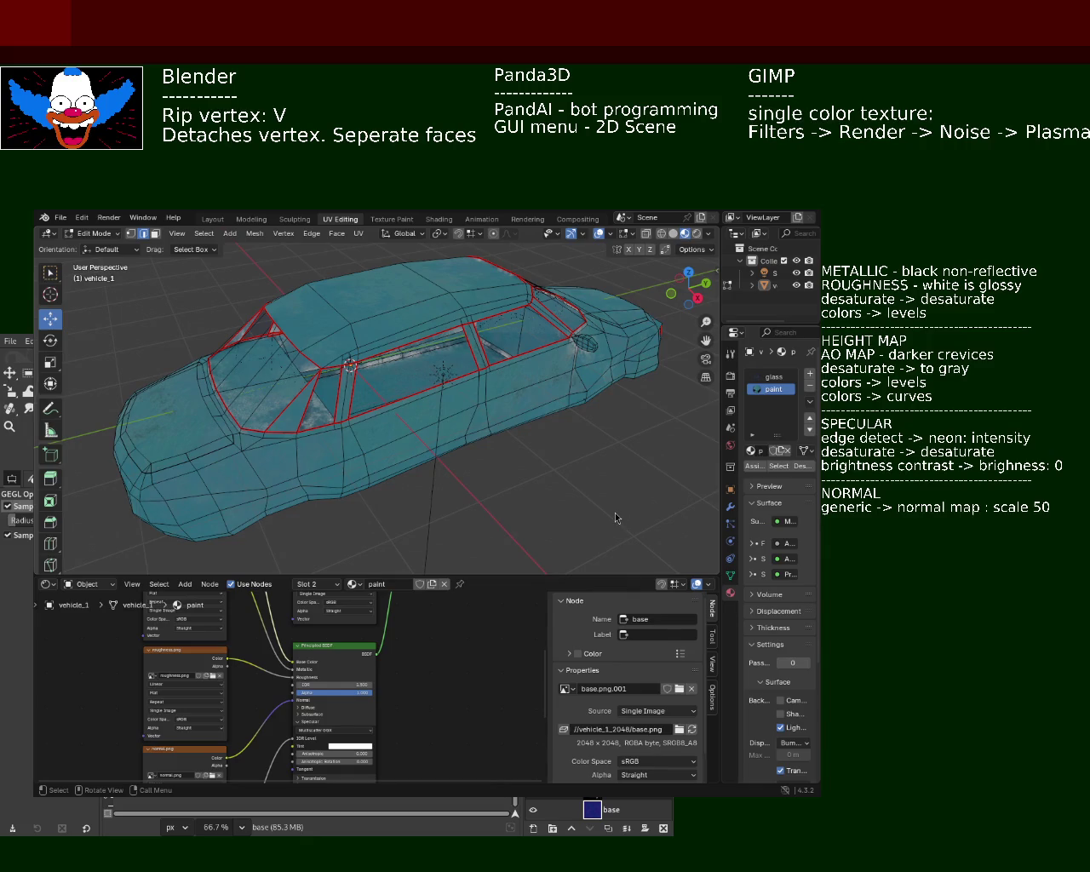
key("Tab")
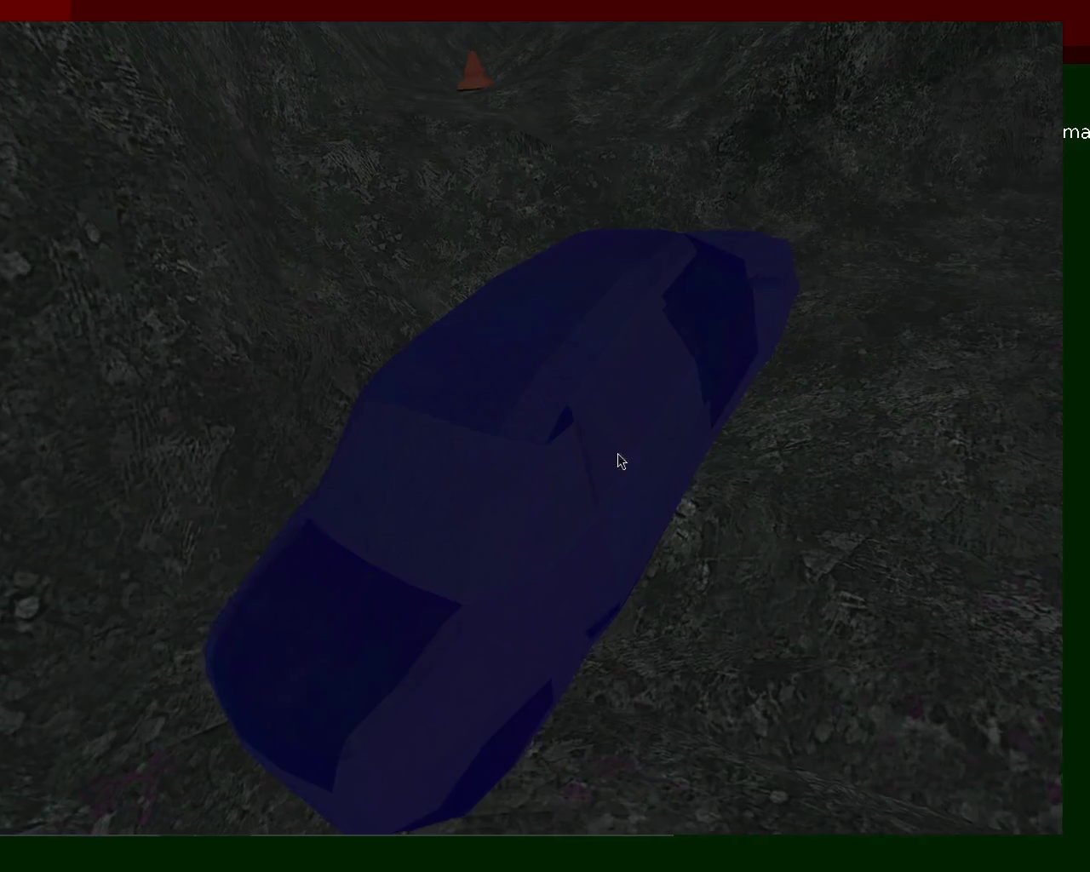
Exit the Panda3D car-on-terrain scene with Escape to get back to Blender.
key("Escape")
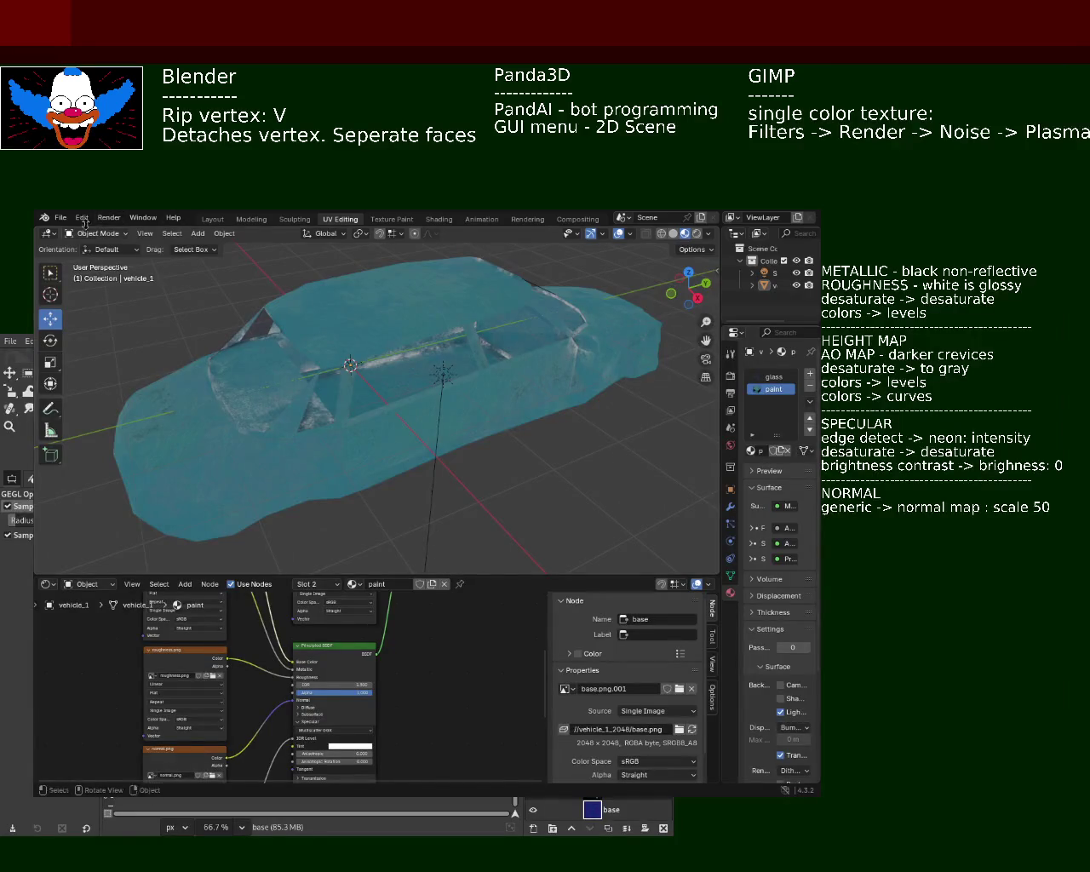
Save vehicle_1.blend and open ground_2.blend from the recent files list.
key("ctrl+s")
left_click(61, 218)
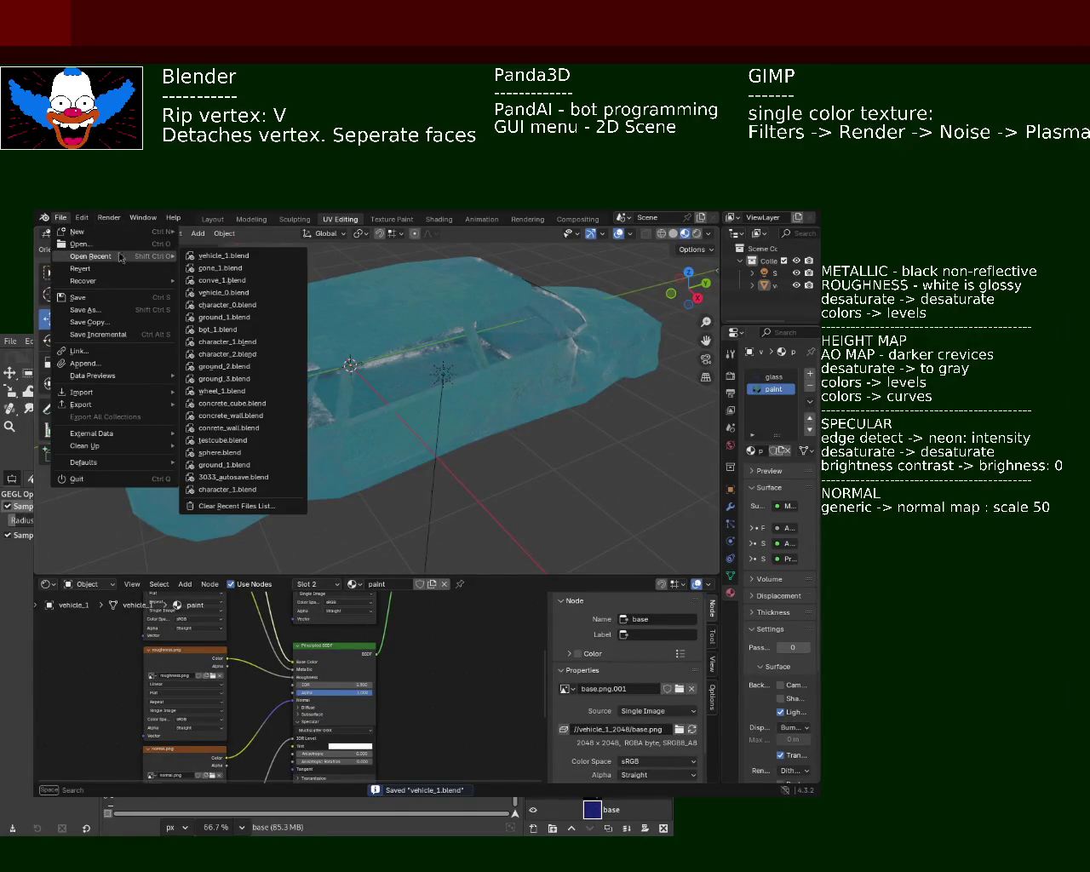
mouse_move(90, 255)
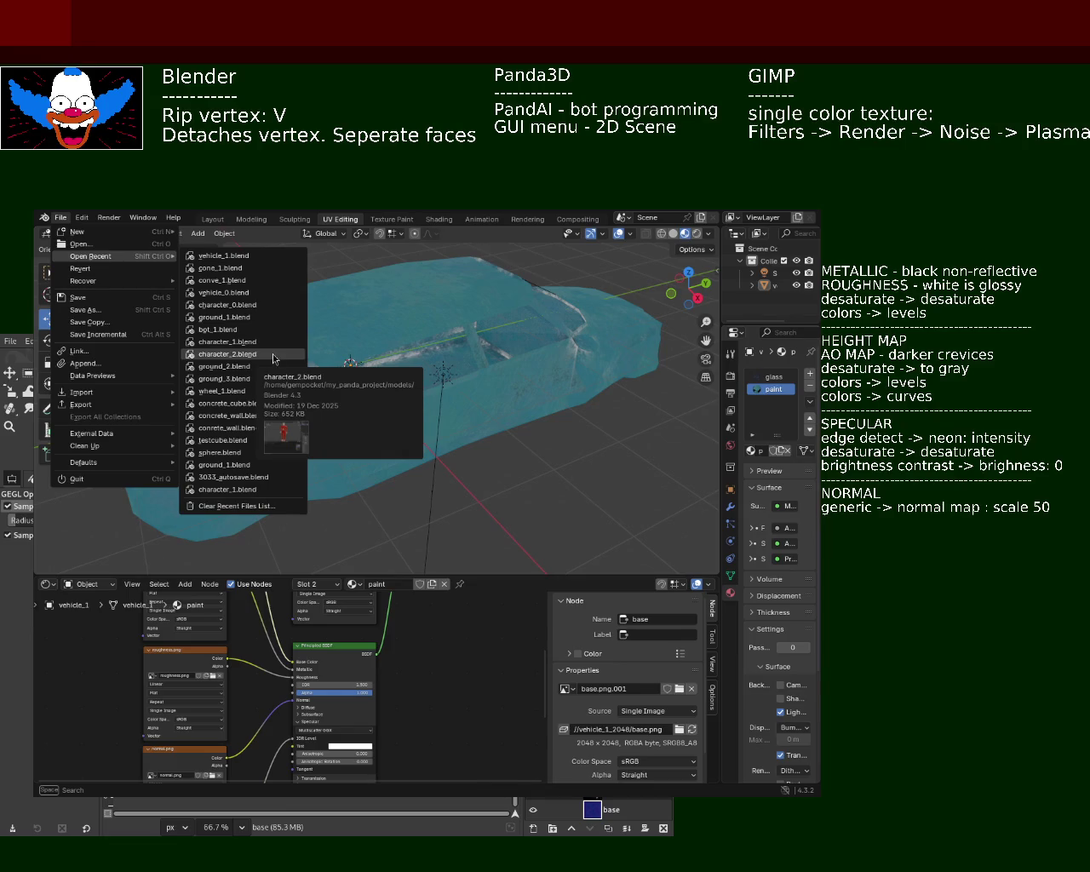
key("Return")
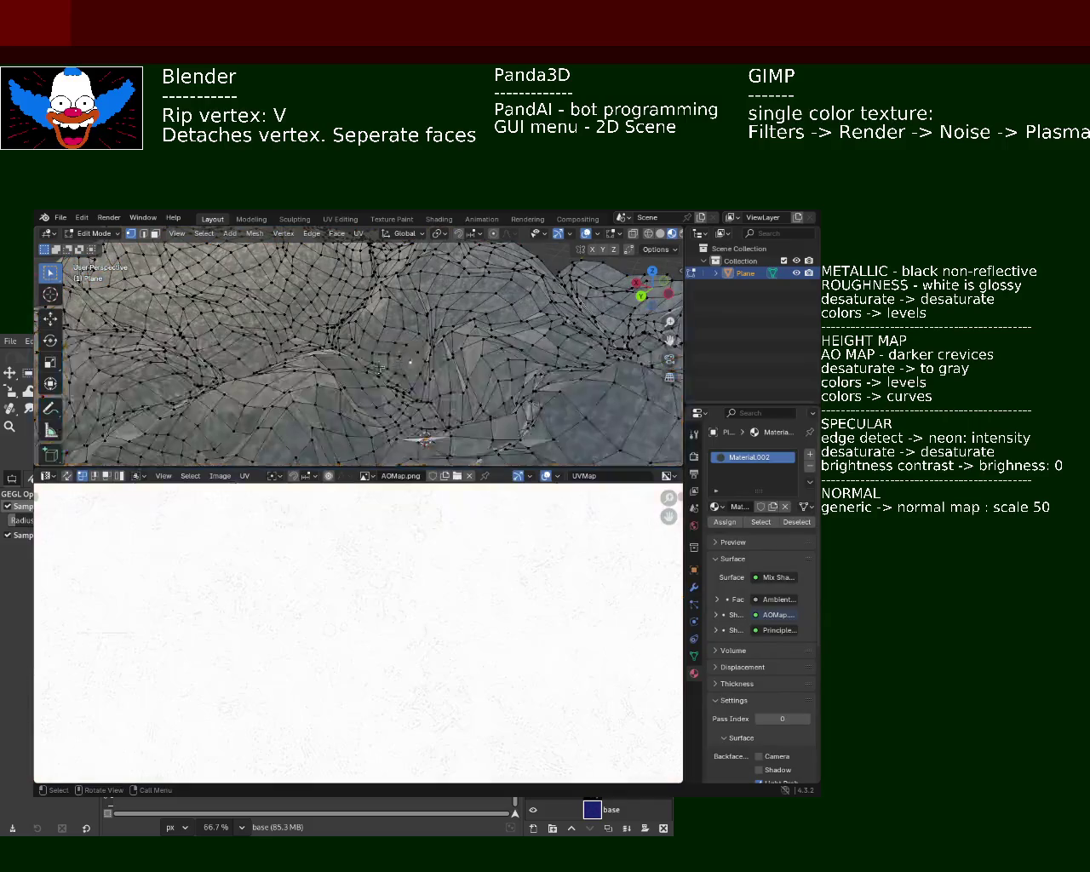
Orbit the terrain and replace the AO map Image Editor with the zoomed-out Shader Editor.
scroll(380, 369, "down", 5)
mouse_move(380, 368)
middle_mouse_down()
mouse_move(405, 358)
mouse_move(409, 366)
middle_mouse_up()
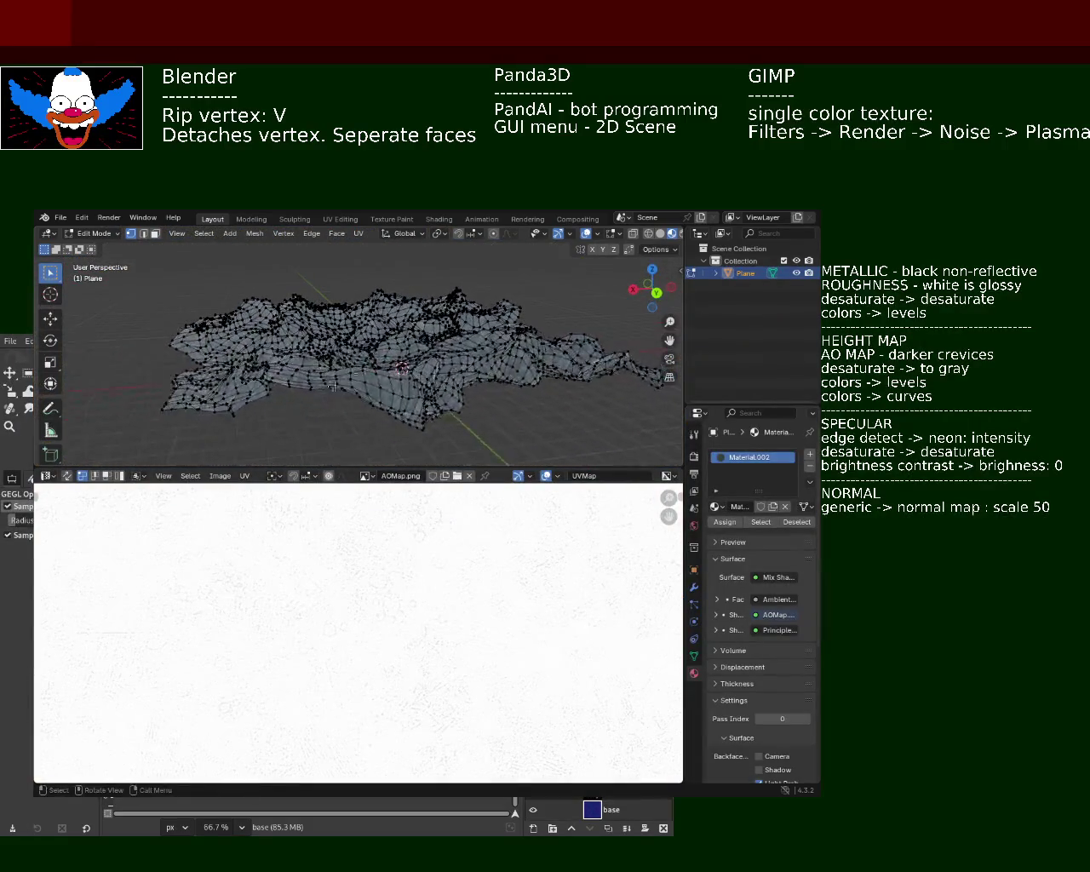
left_click(46, 476)
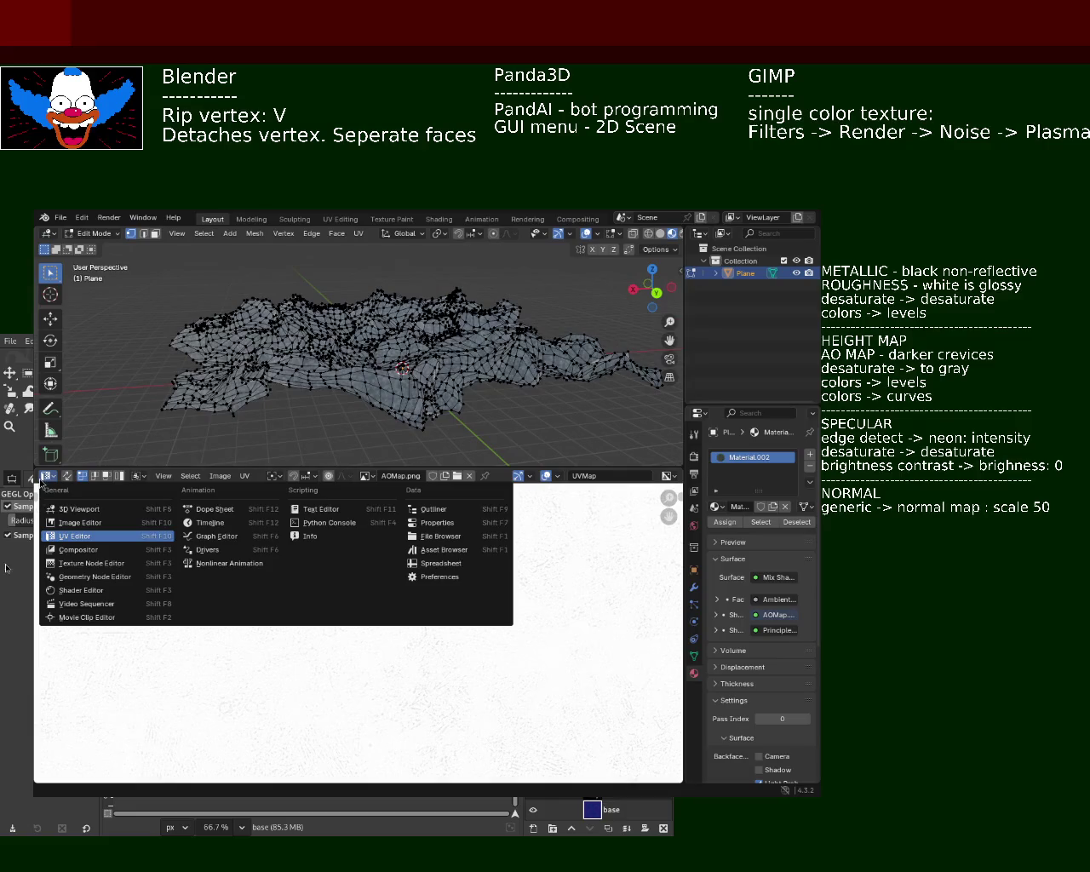
left_click(81, 590)
scroll(333, 651, "down", 2)
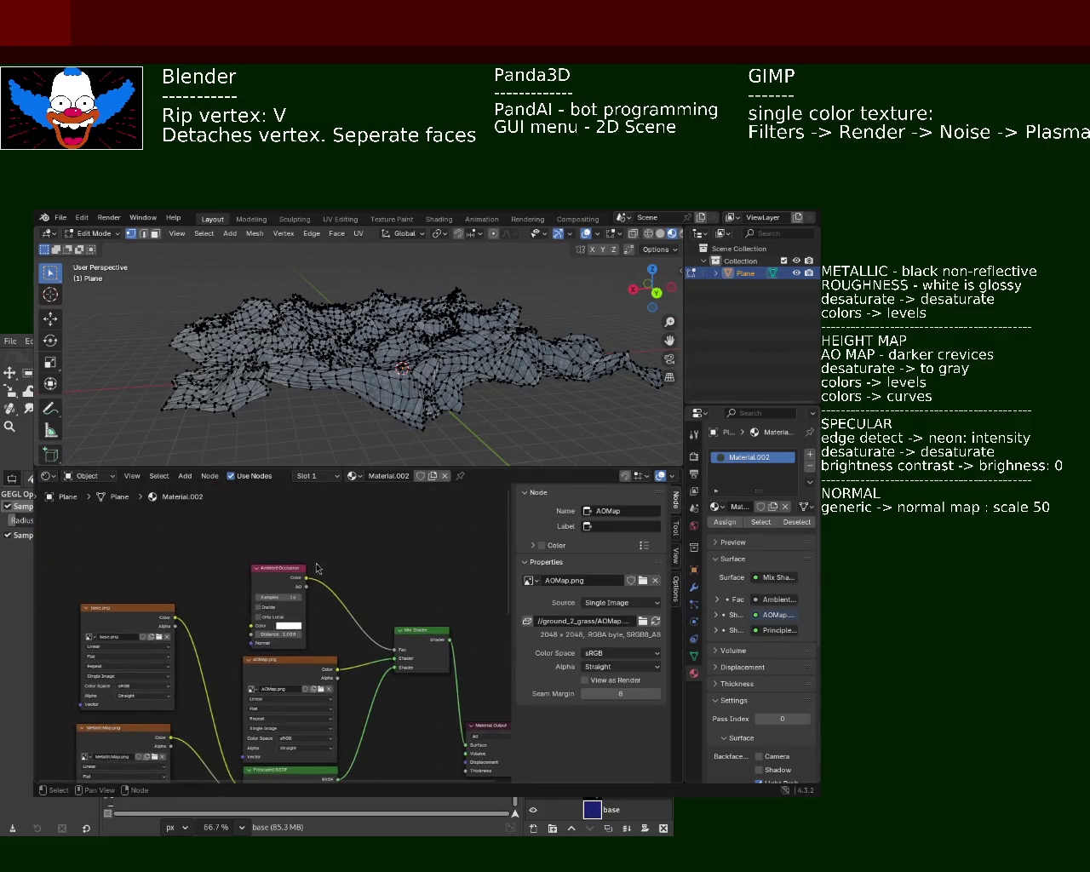
scroll(324, 638, "down", 2)
scroll(315, 626, "down", 2)
scroll(304, 608, "down", 2)
scroll(303, 608, "up", 1)
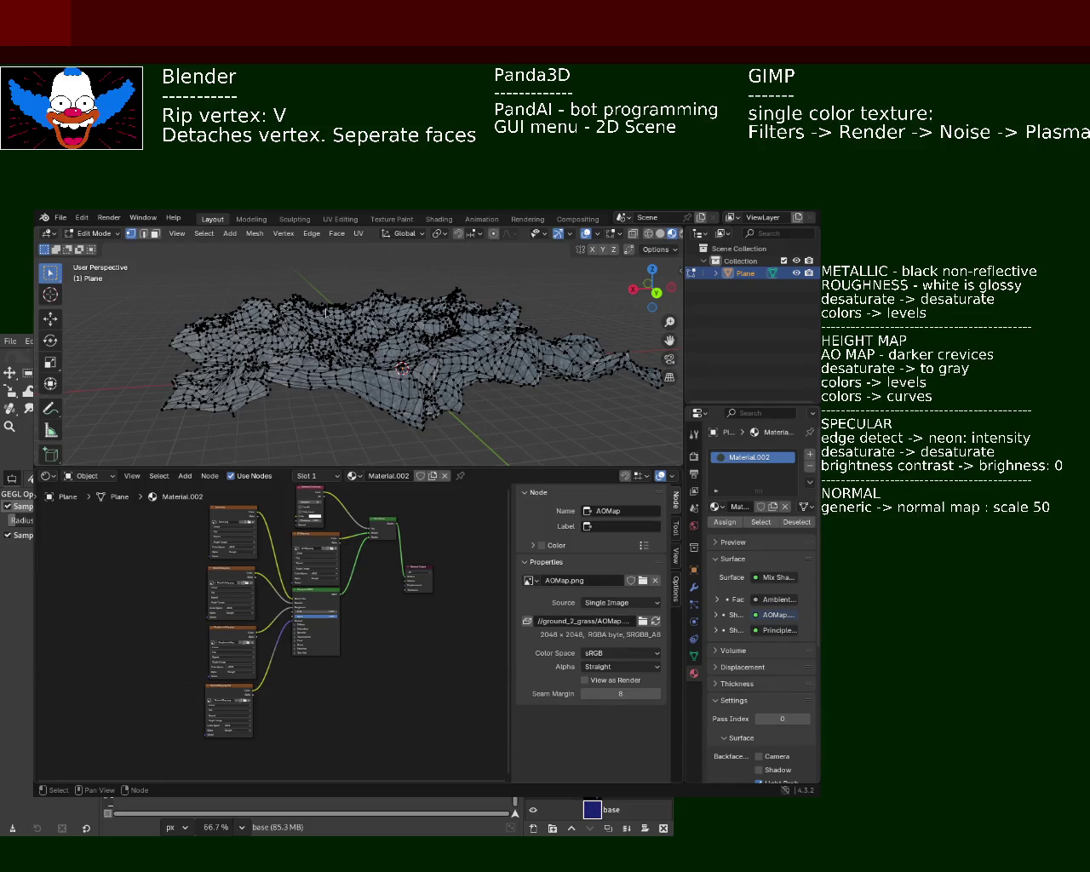
key("alt+Tab")
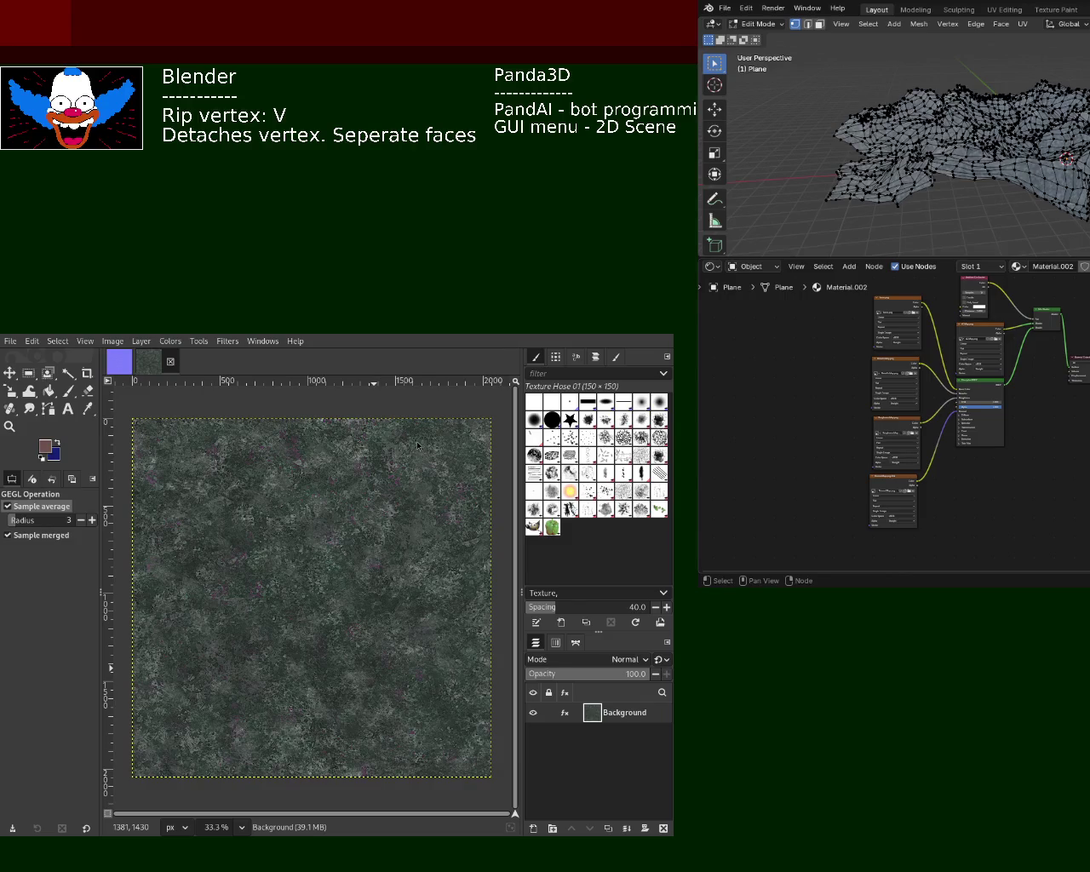
key("z")
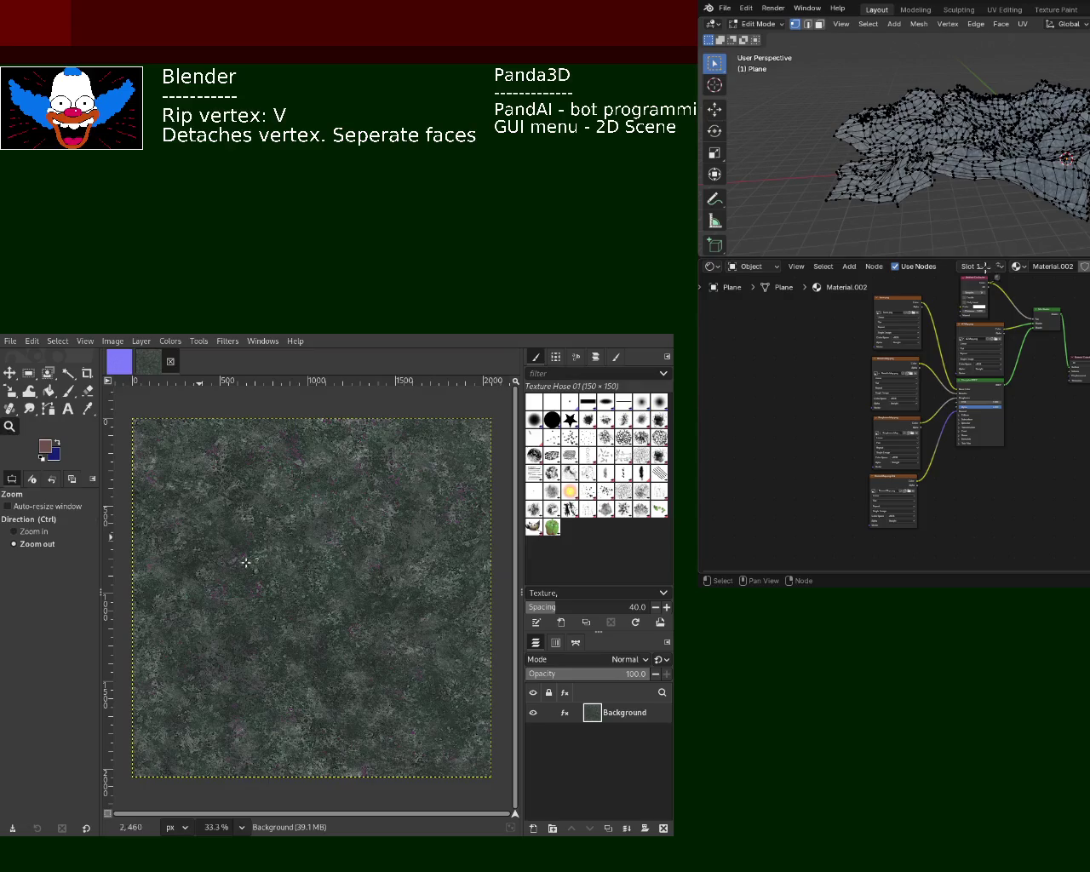
left_click(371, 645)
left_click(362, 634)
left_click(332, 615)
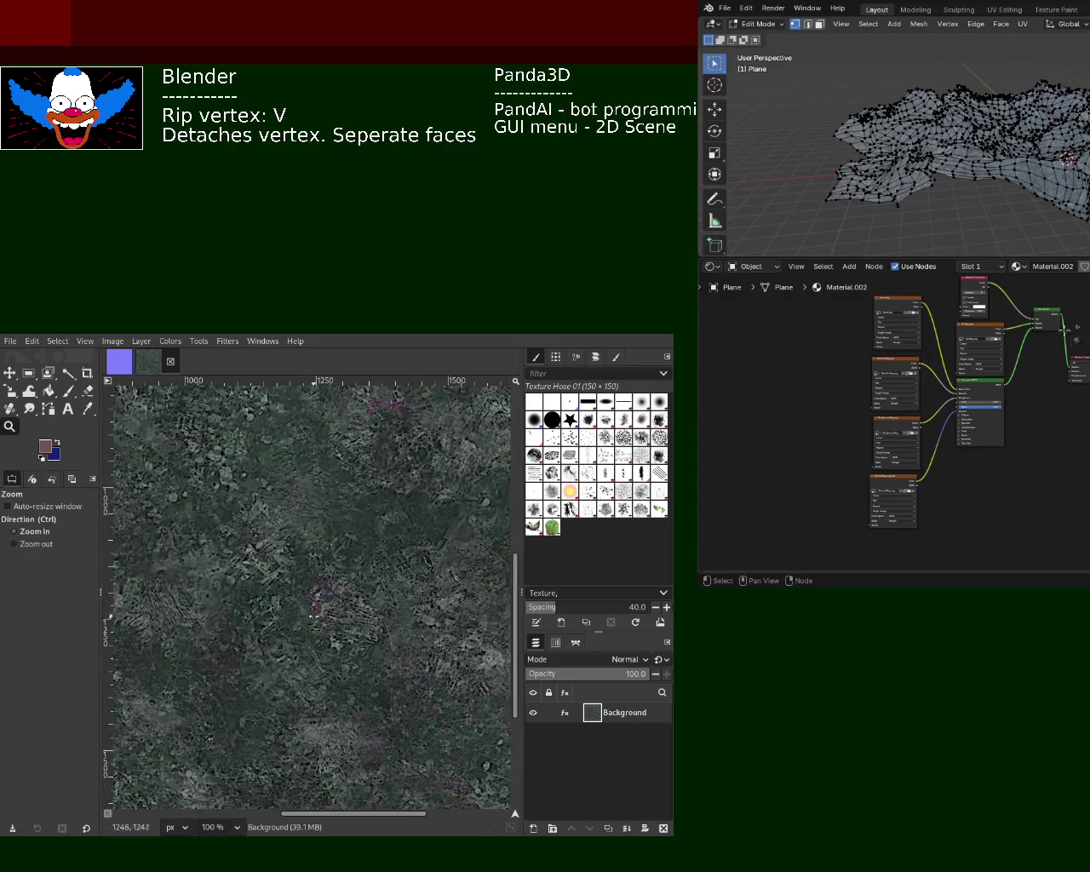
left_click(304, 601)
left_click(304, 601, "ctrl")
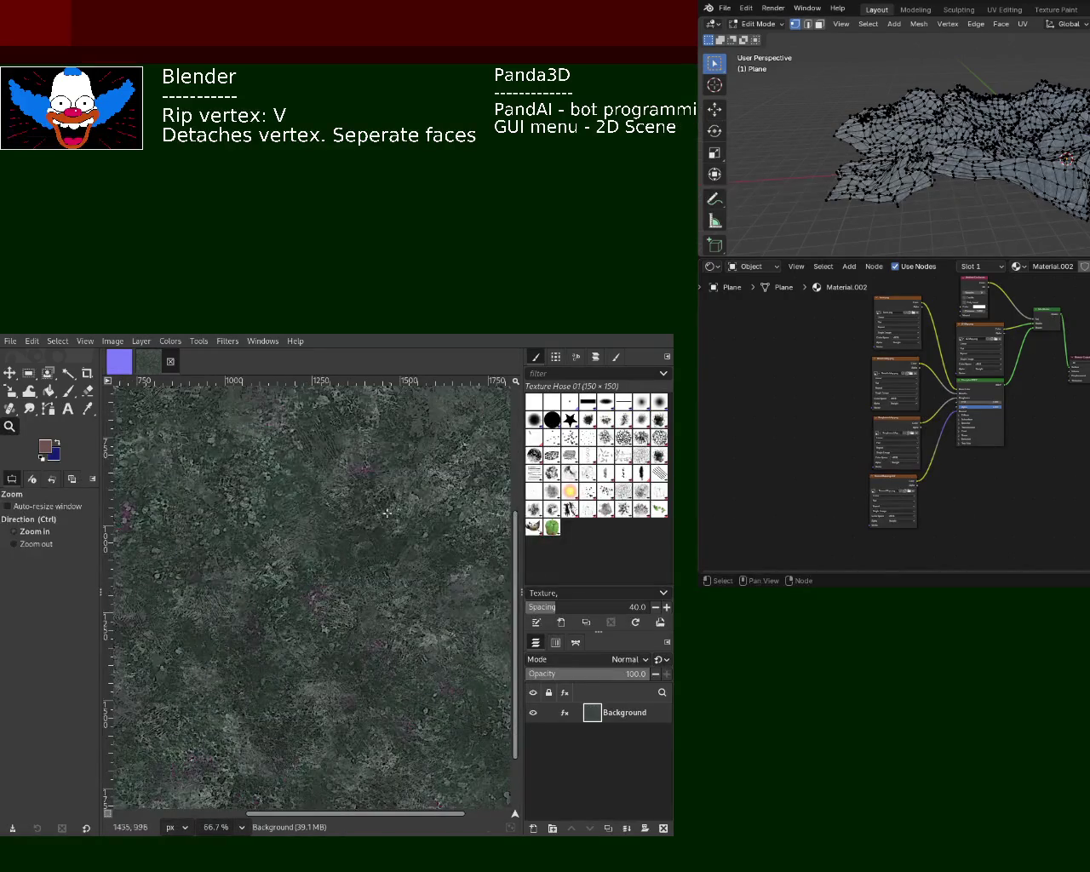
left_click(398, 505)
left_click(398, 504, "ctrl")
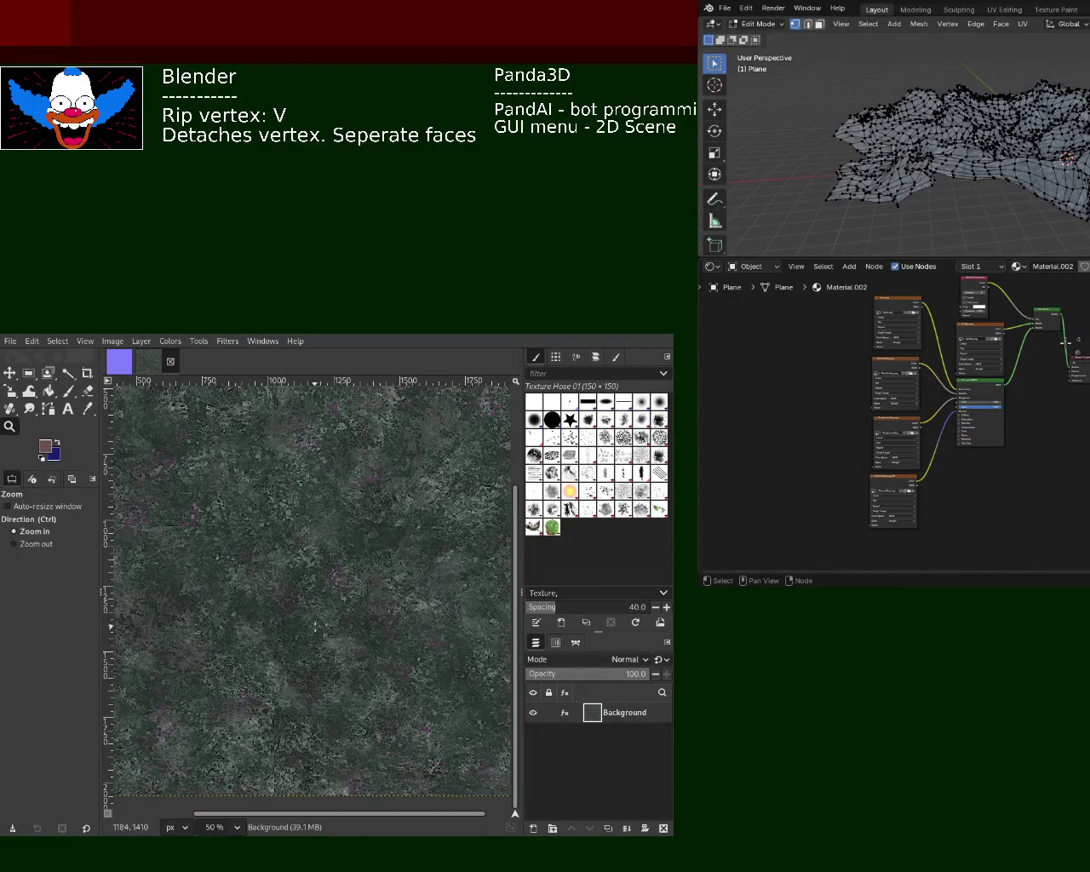
left_click(392, 601, "ctrl")
left_click(386, 699, "ctrl")
left_click(385, 700, "ctrl")
left_click(385, 699, "ctrl")
left_click(387, 701)
left_click(387, 701)
left_click(388, 704, "ctrl")
left_click(388, 704, "ctrl")
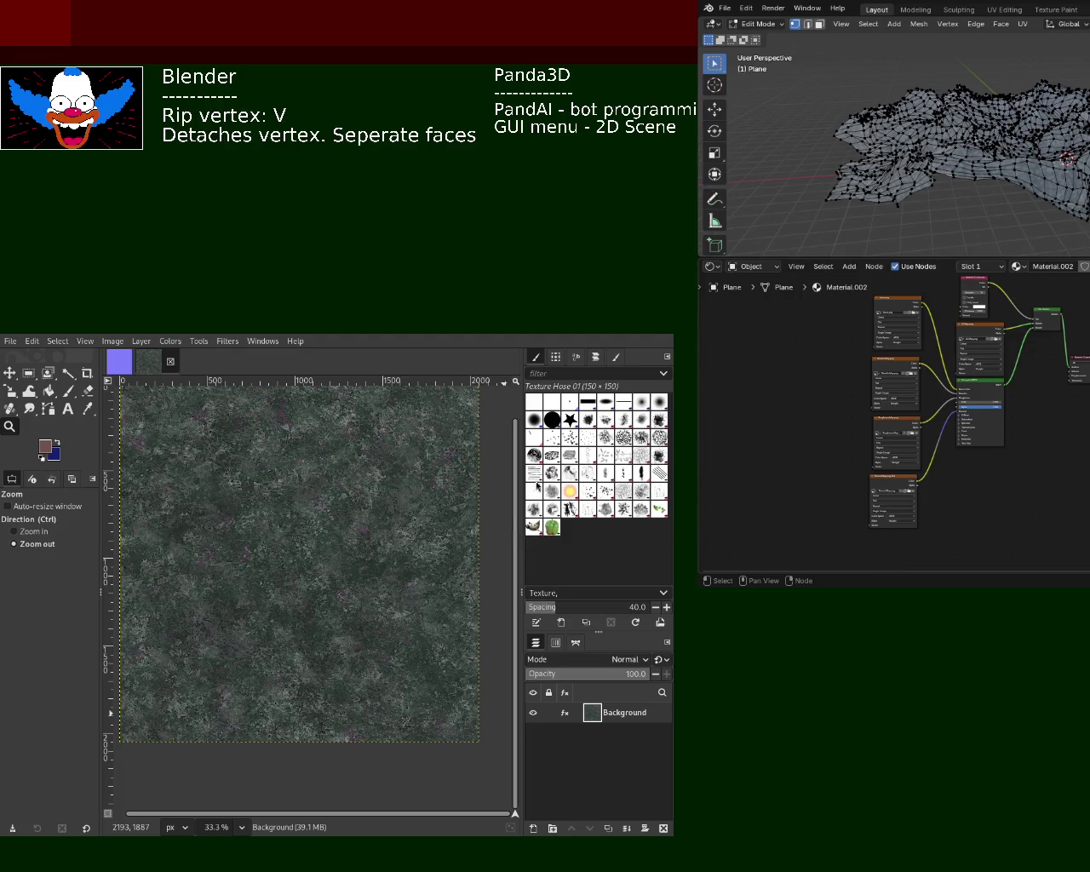
key("ctrl+shift+d")
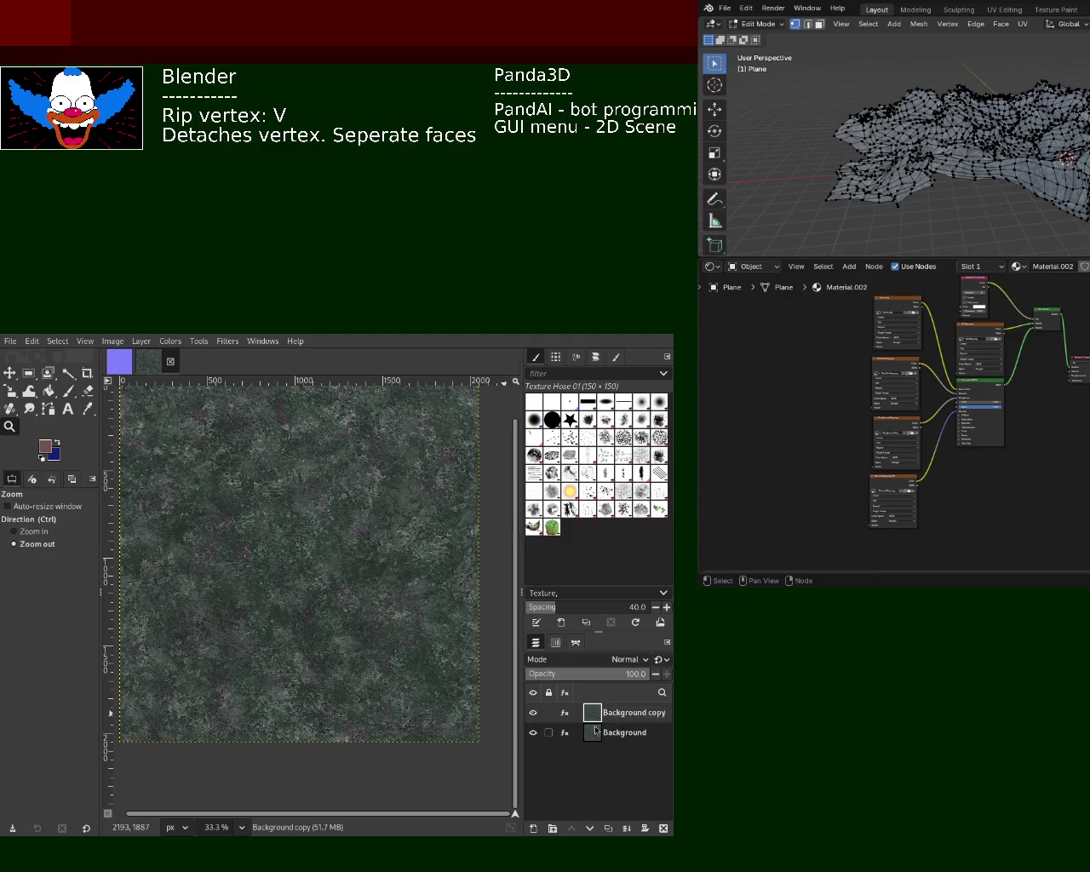
Duplicate the Background layer several times and rename the top copy 'normal'.
left_click(597, 734)
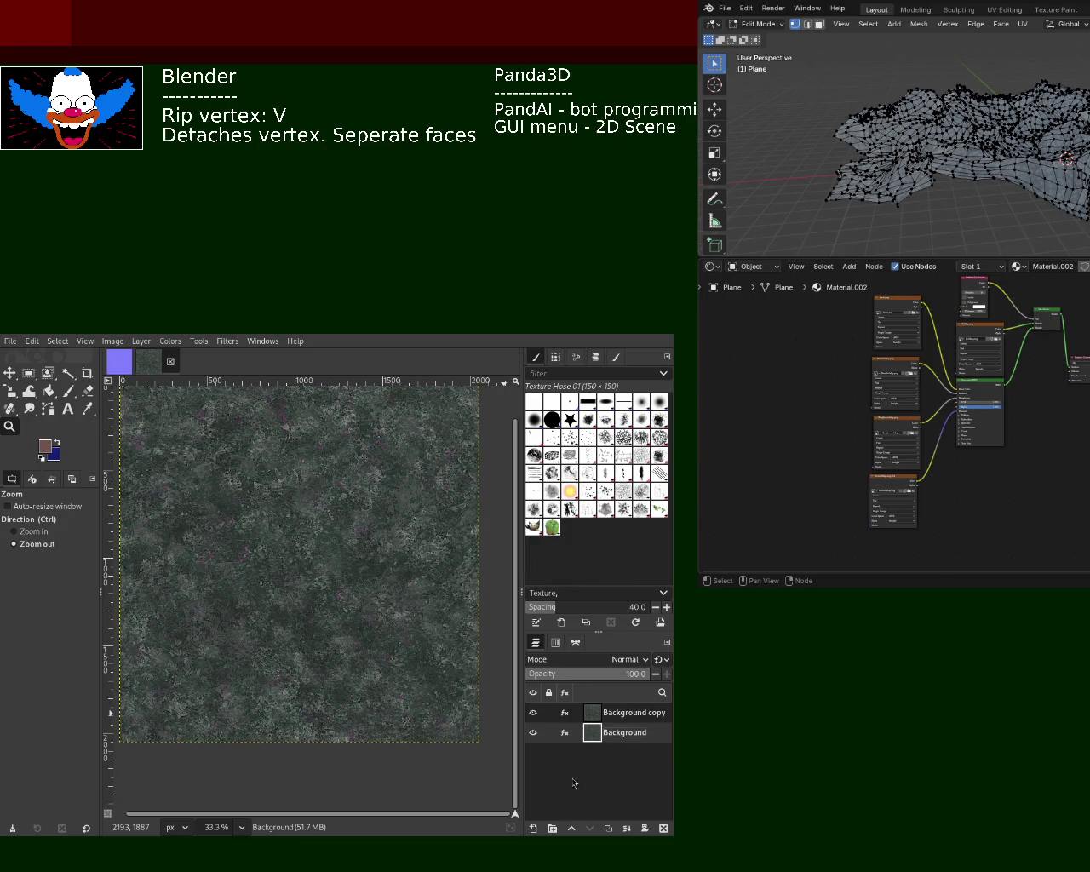
key("ctrl+shift+d")
key("ctrl+shift+d")
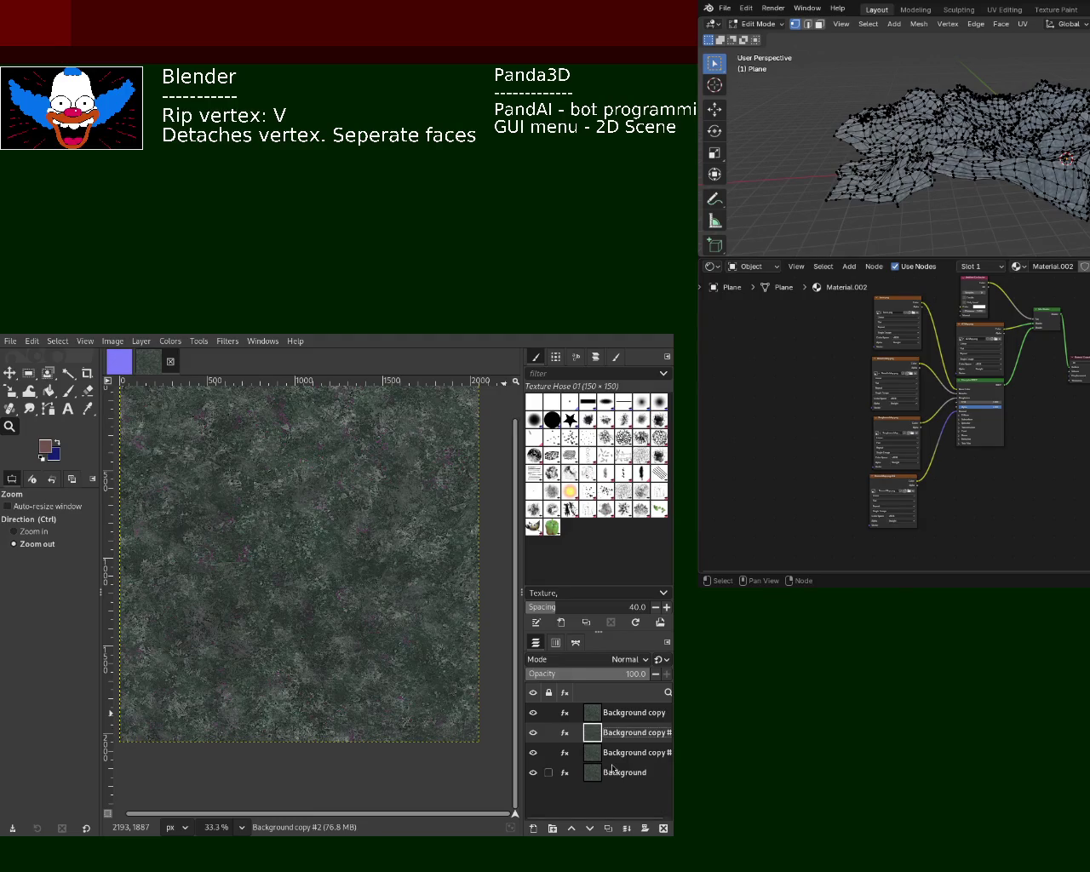
key("ctrl+shift+d")
key("ctrl+shift+d")
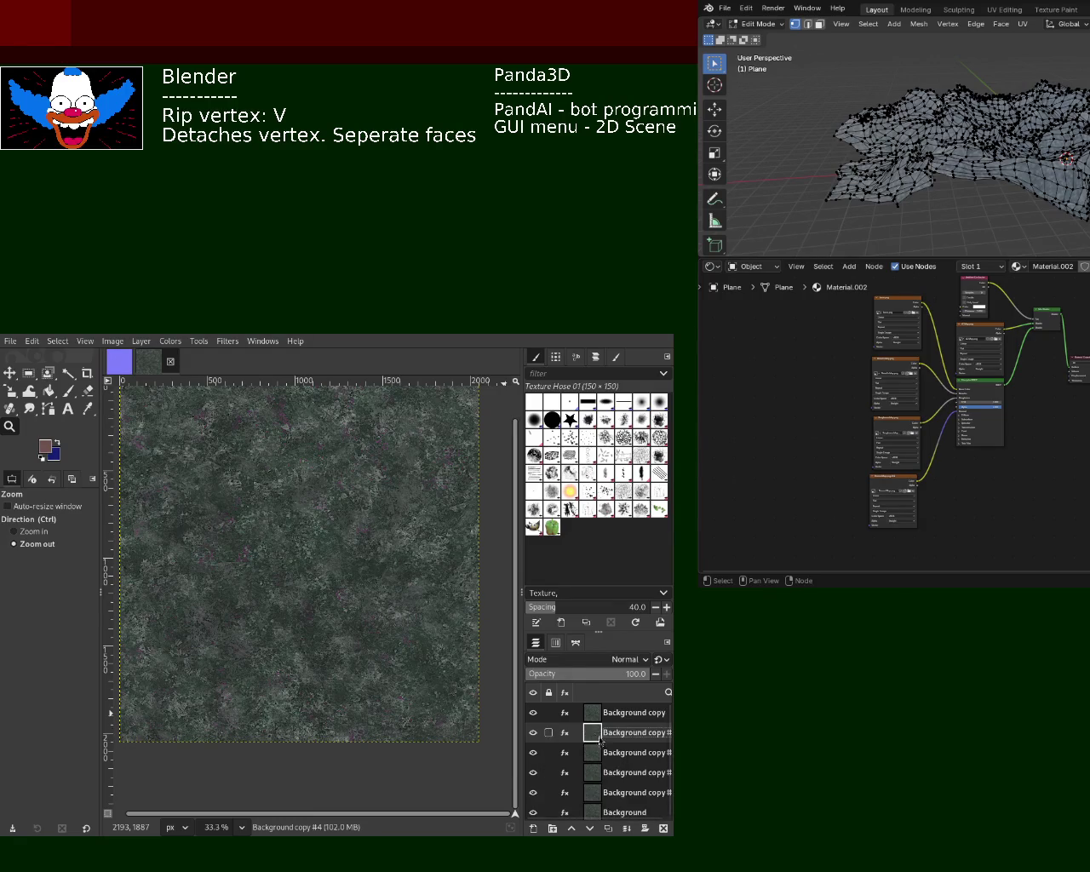
double_click(622, 712)
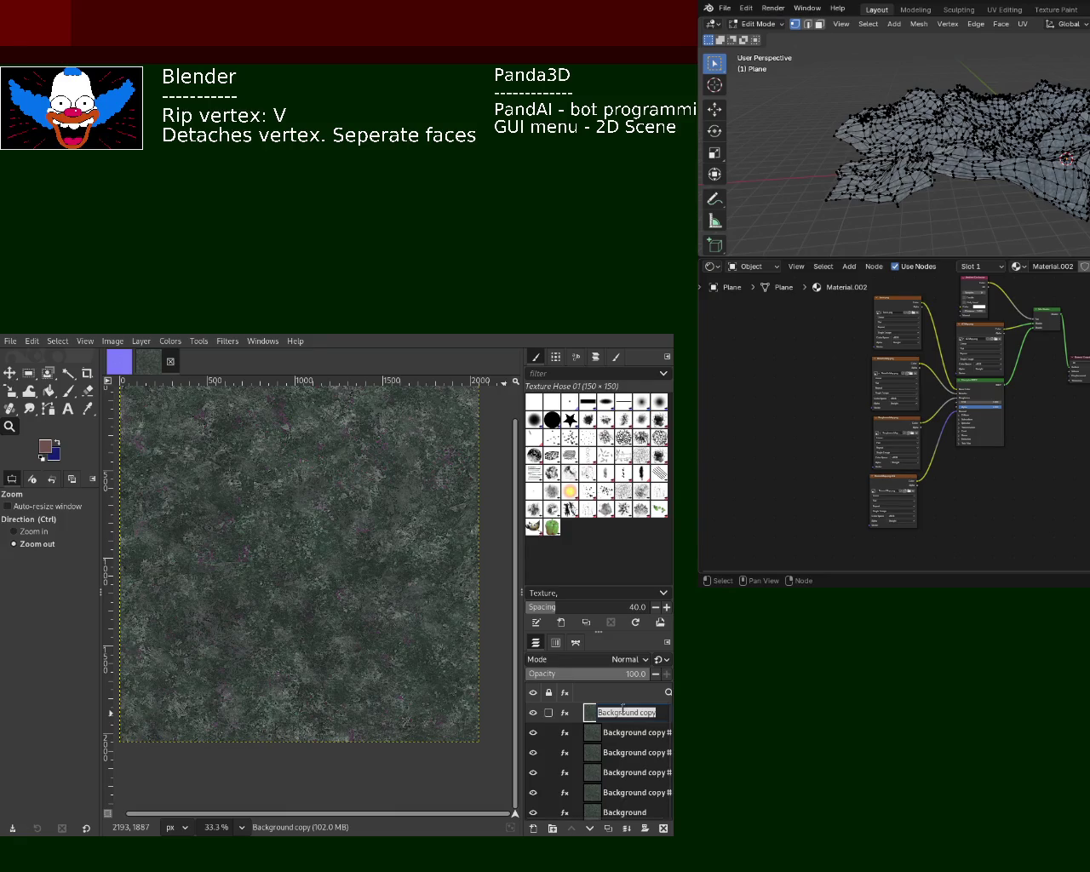
type("normal")
key("Return")
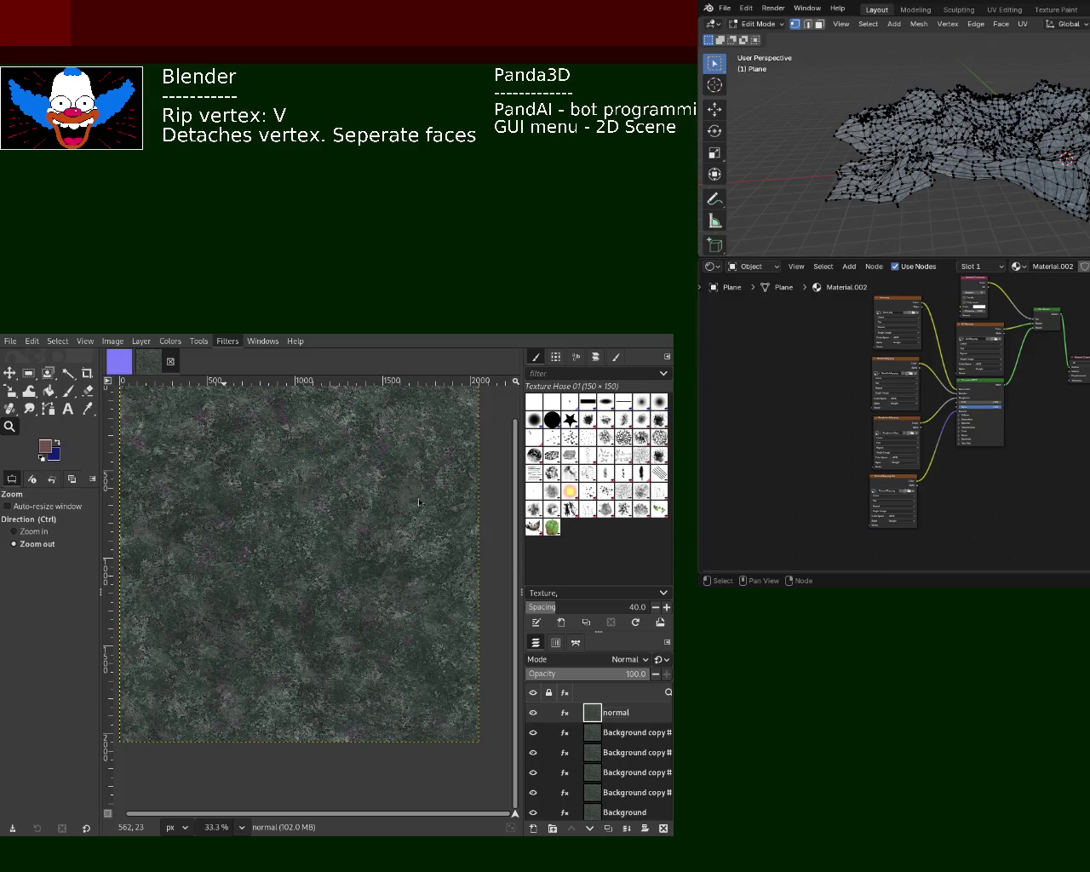
Apply the Normal Map filter to the normal layer so it becomes a purple-blue normal map.
key("ctrl+shift+f")
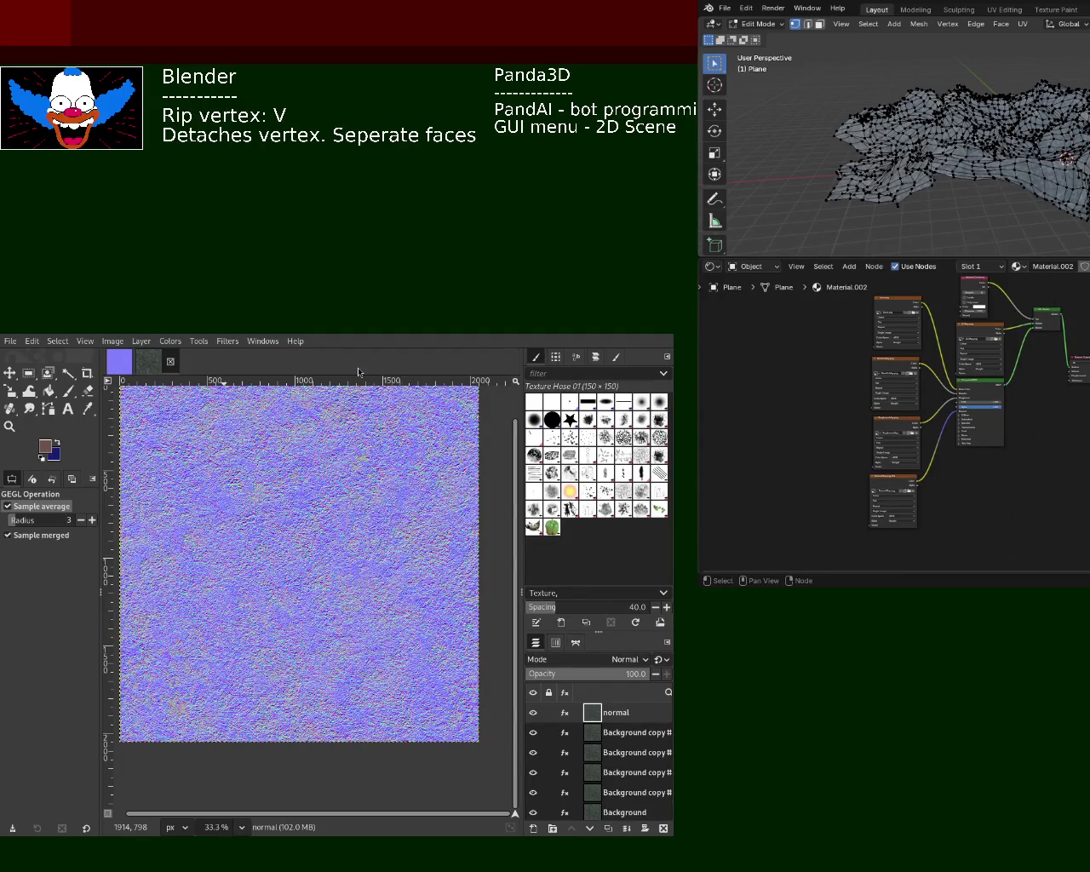
left_click(147, 361)
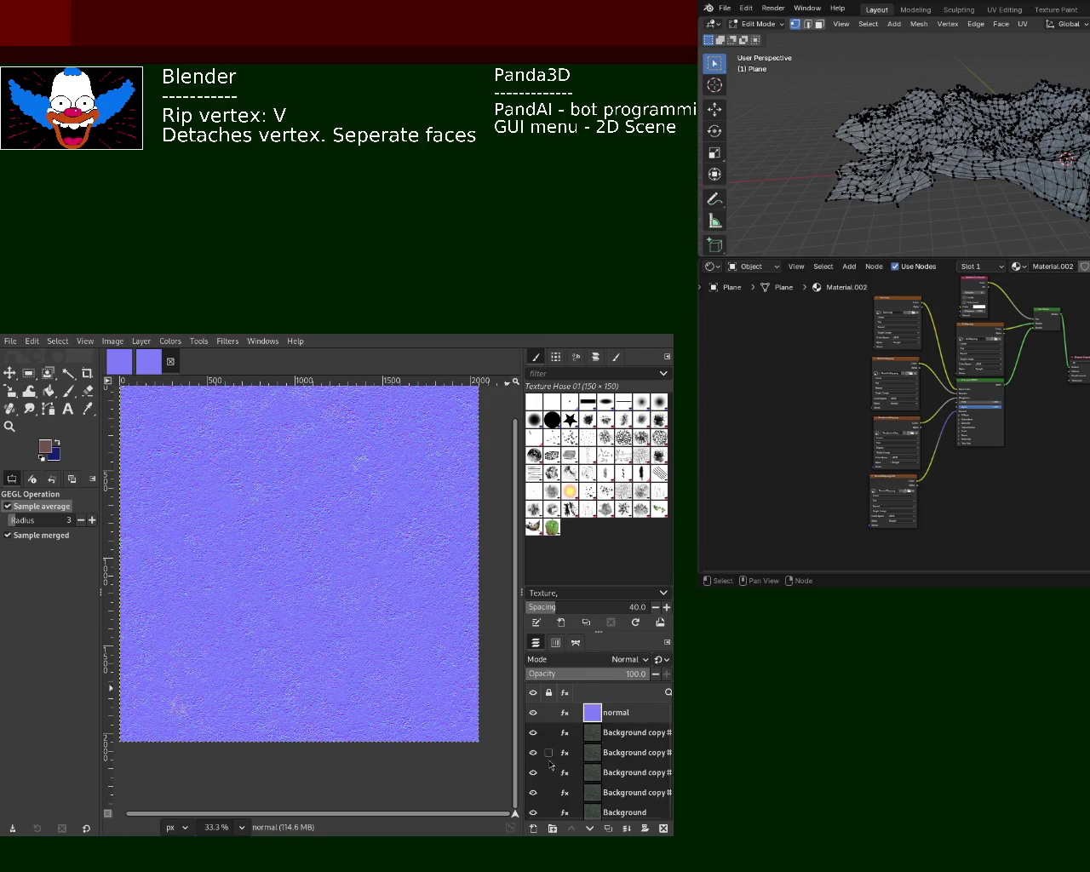
left_click(616, 734)
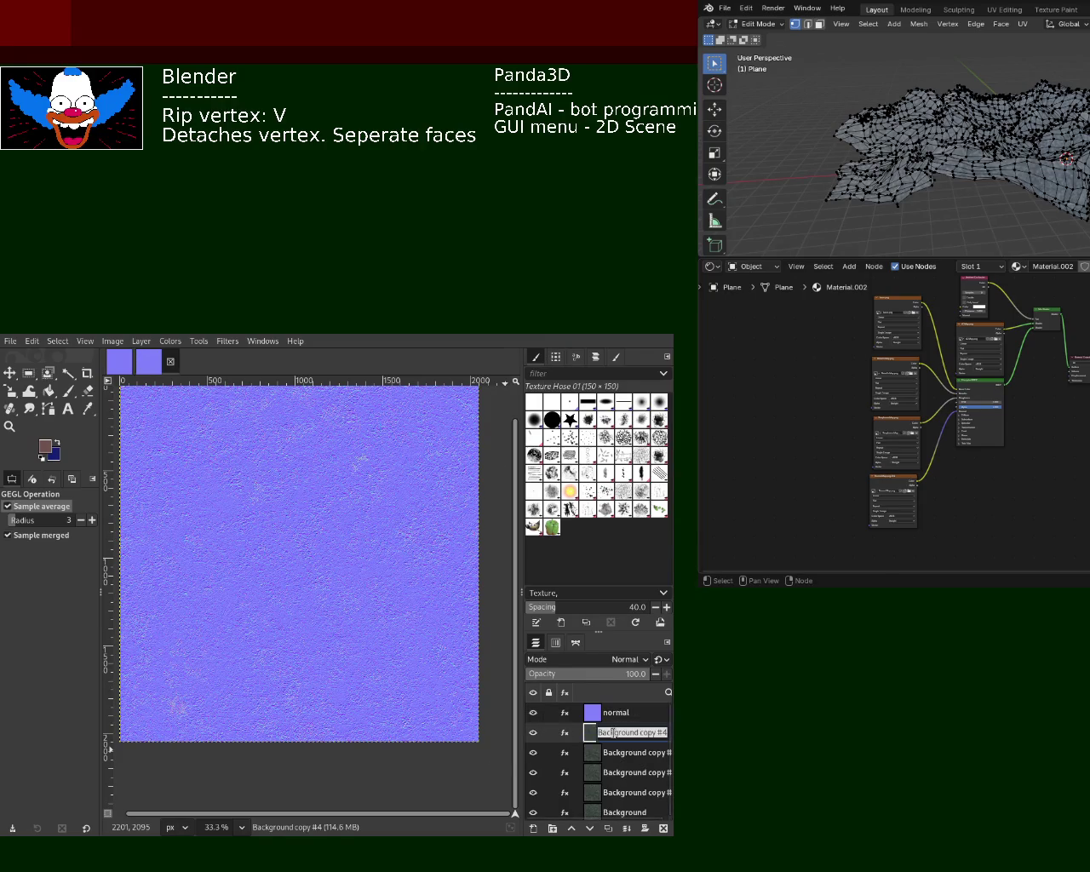
Rename the Background copy #4 layer to 'metallic' and save the image.
key("super+Left")
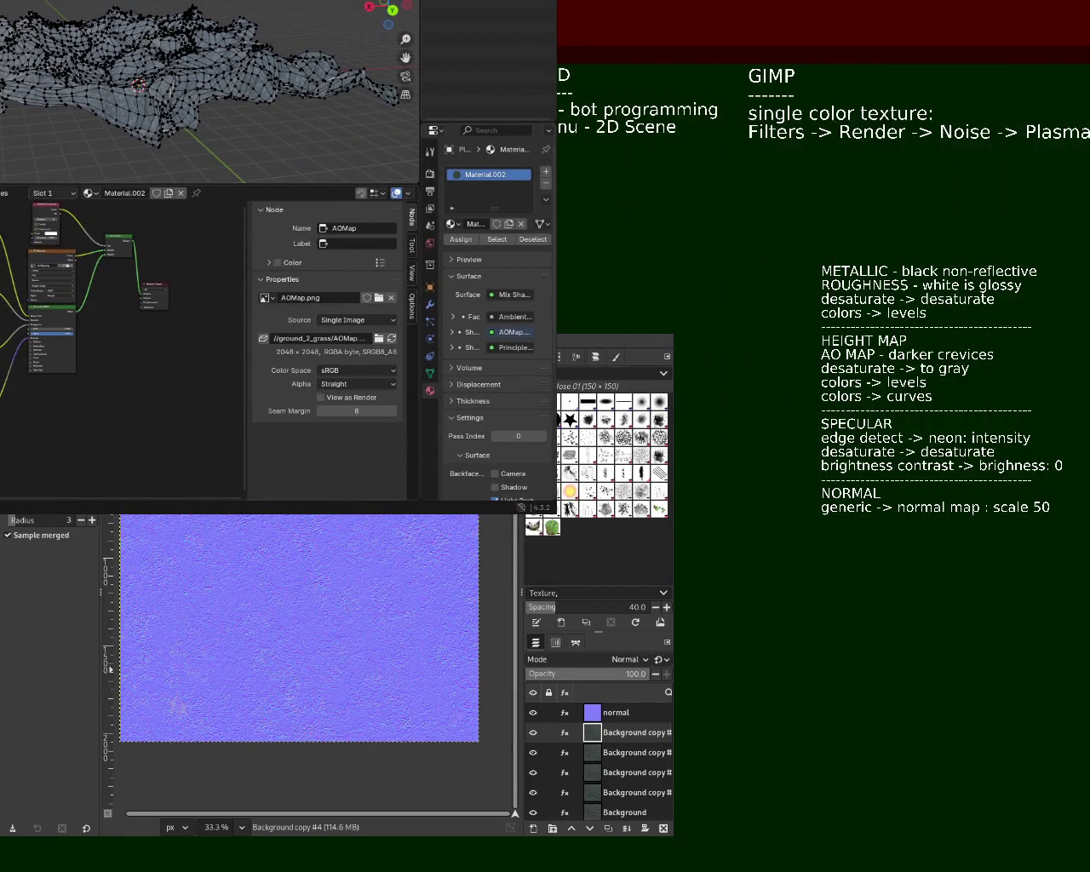
key("super+Right")
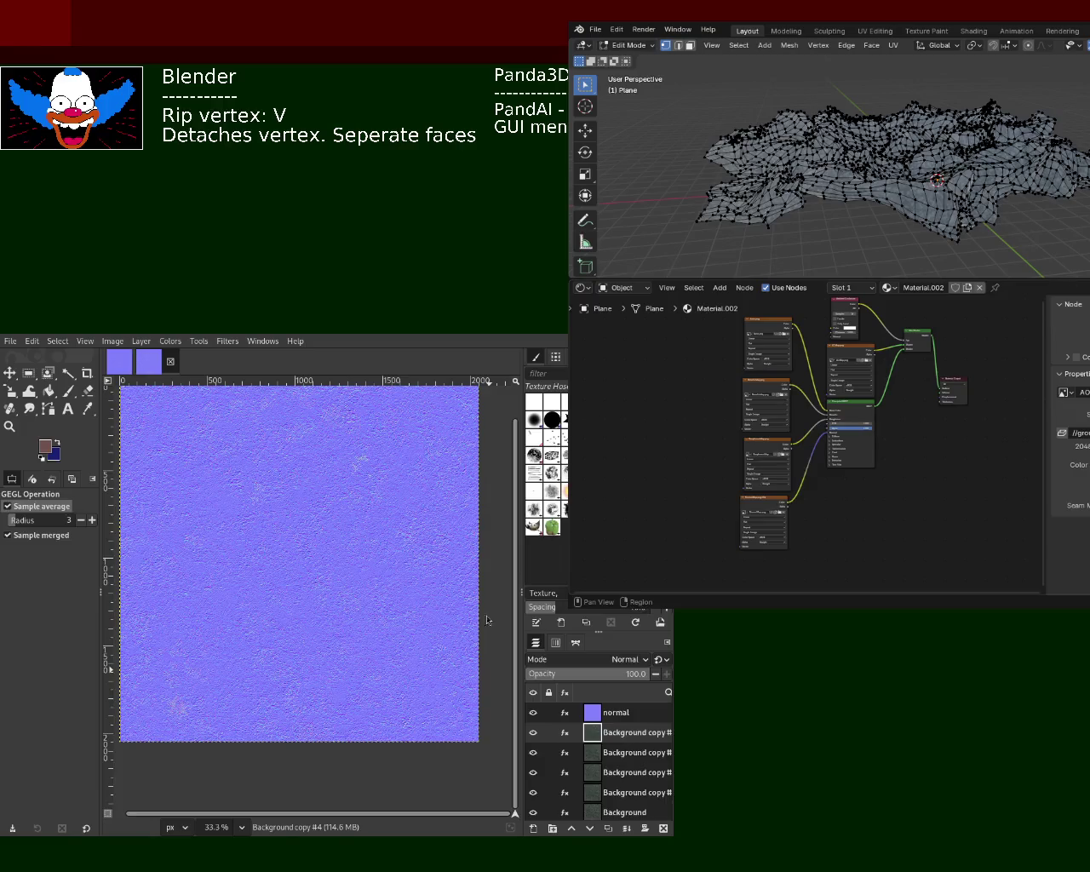
double_click(634, 733)
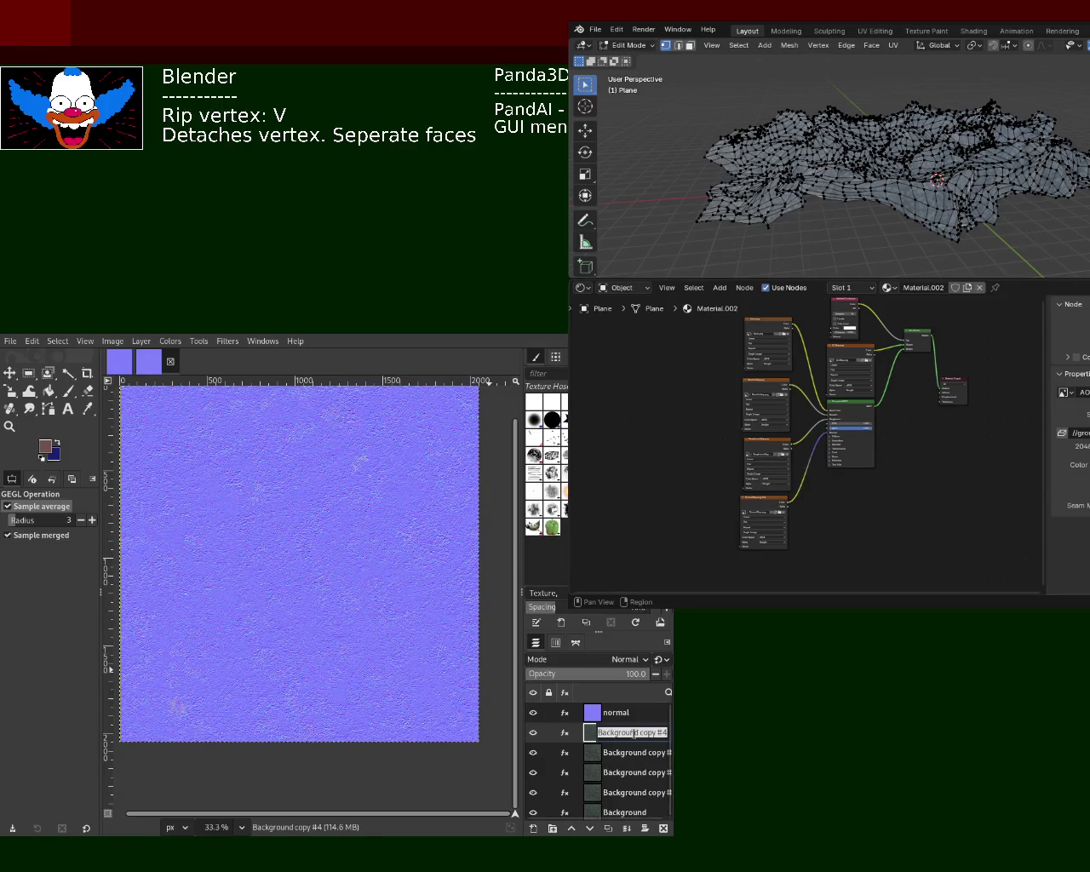
type("metallic")
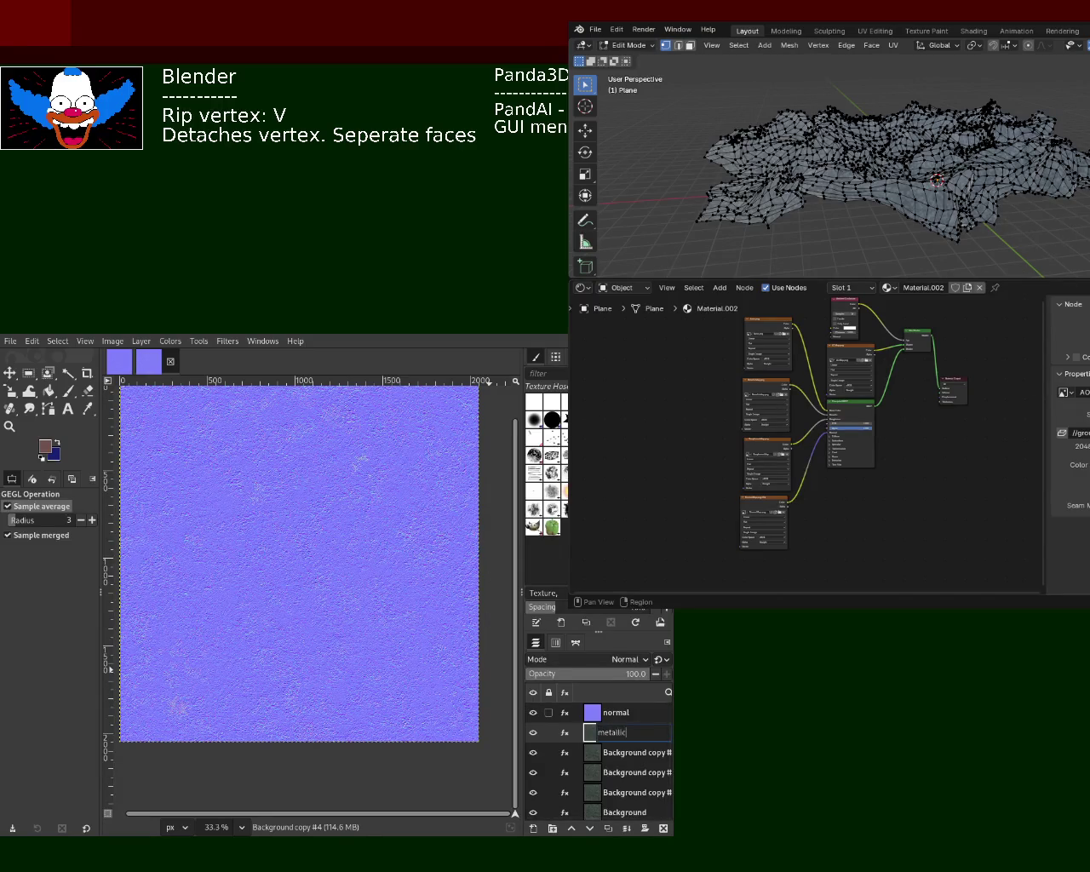
key("Return")
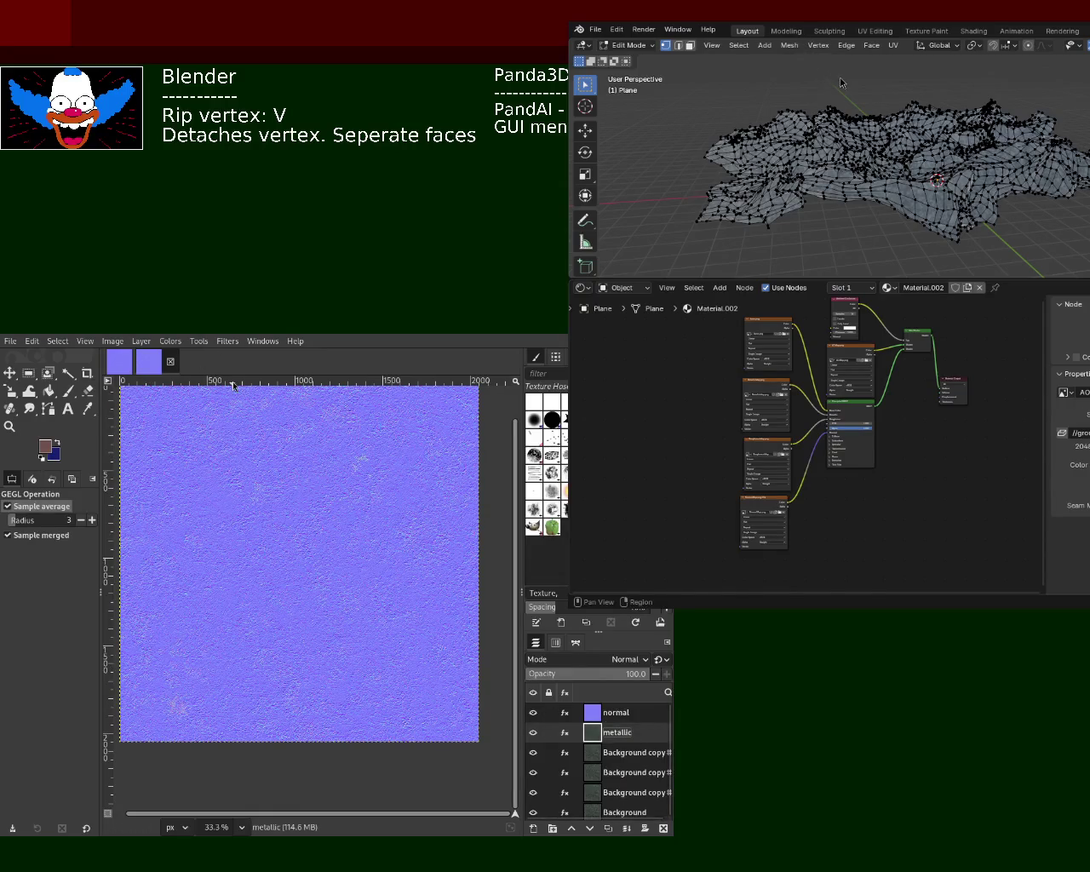
key("ctrl+s")
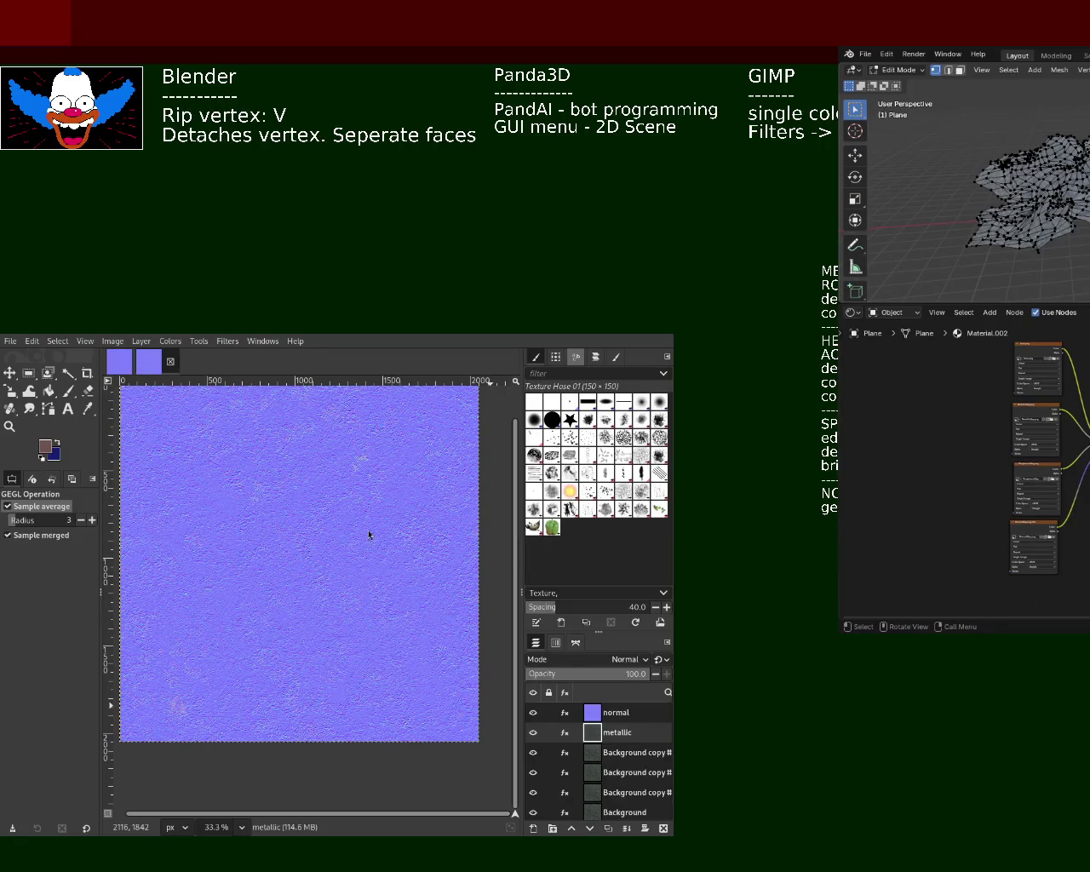
Hide the normal layer, undo the greyscale change, and rename the layer below to 'metallic'.
left_click(533, 712)
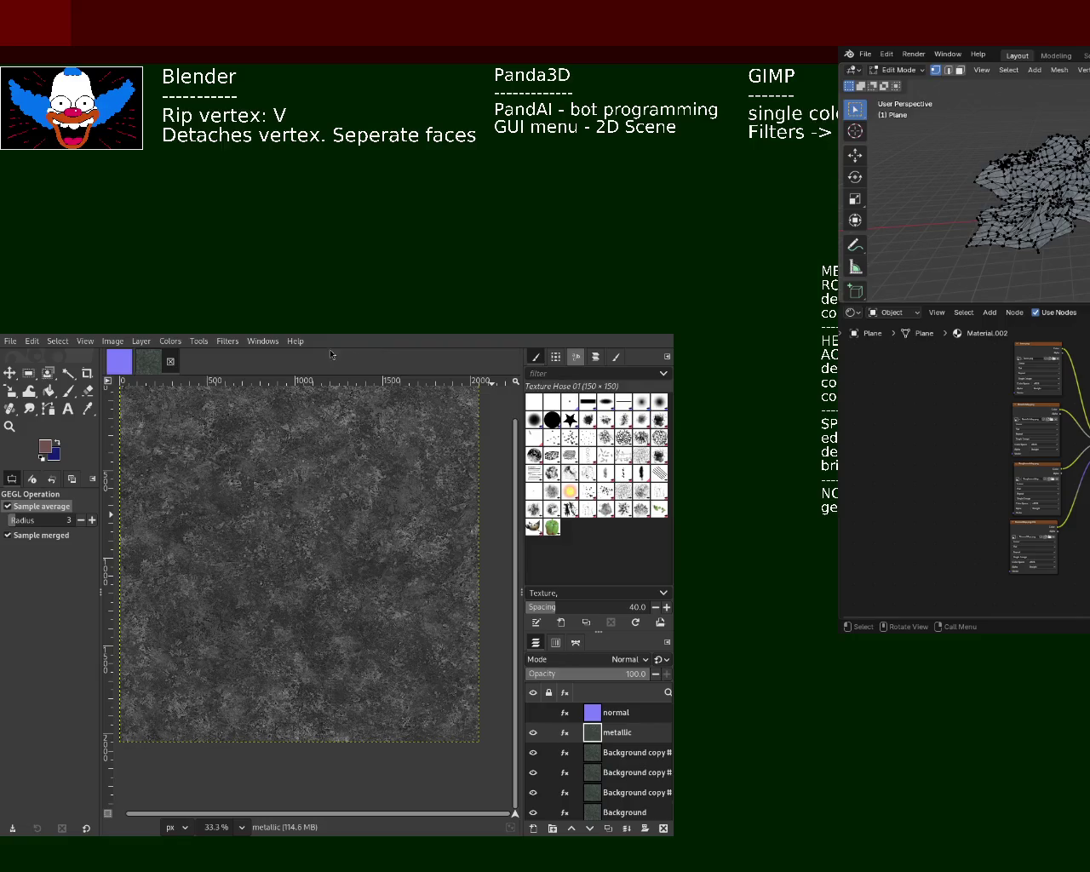
key("ctrl+z")
key("ctrl+z")
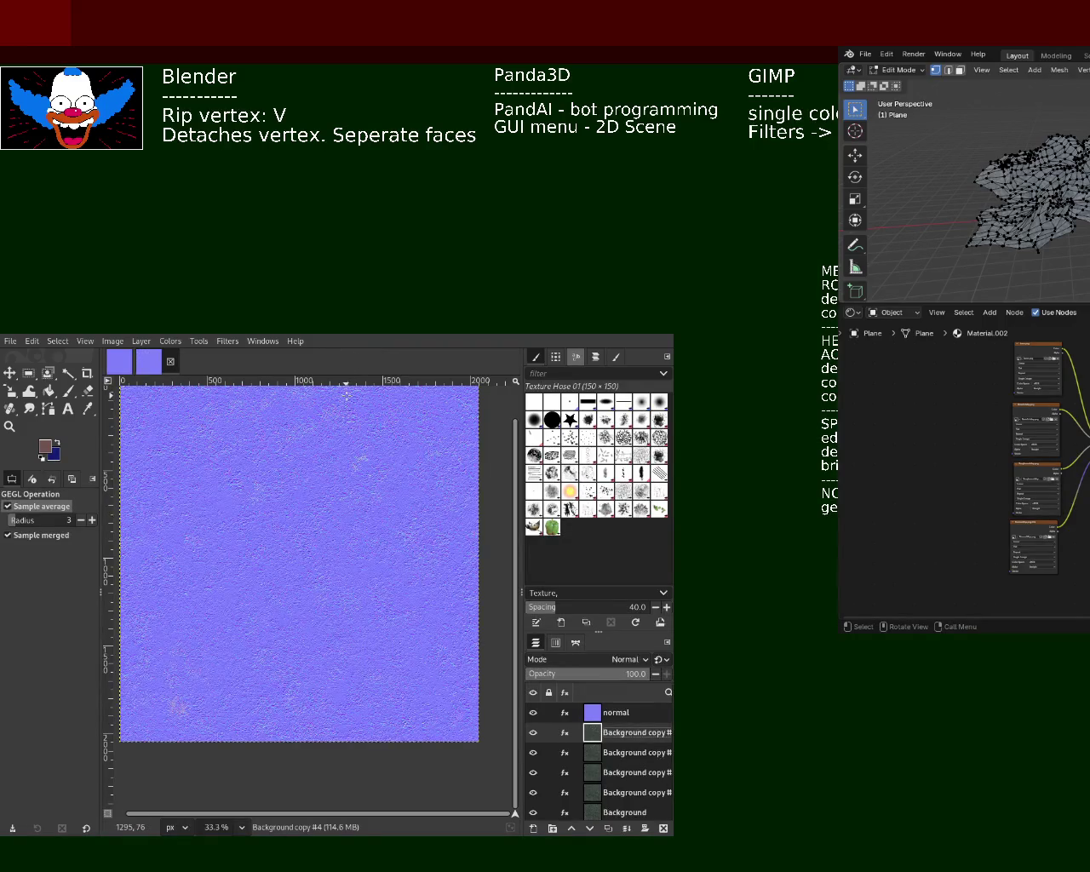
key("ctrl+z")
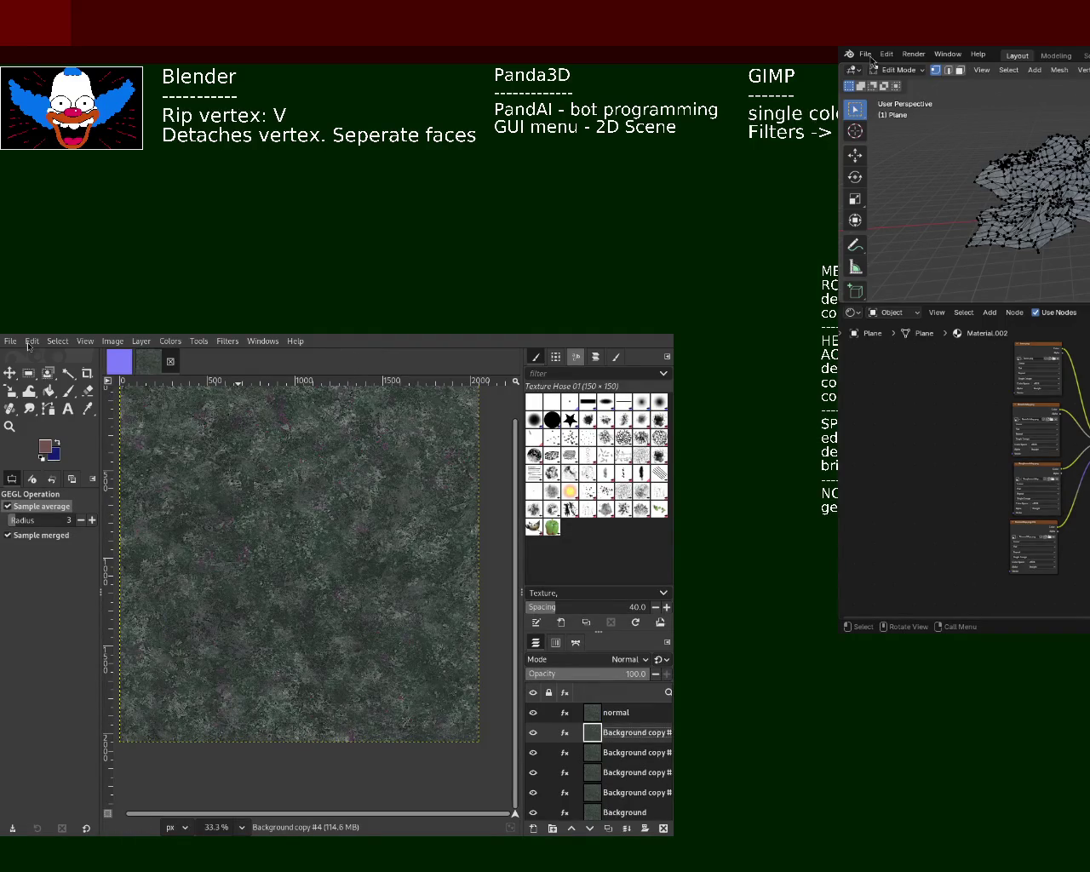
key("ctrl+y")
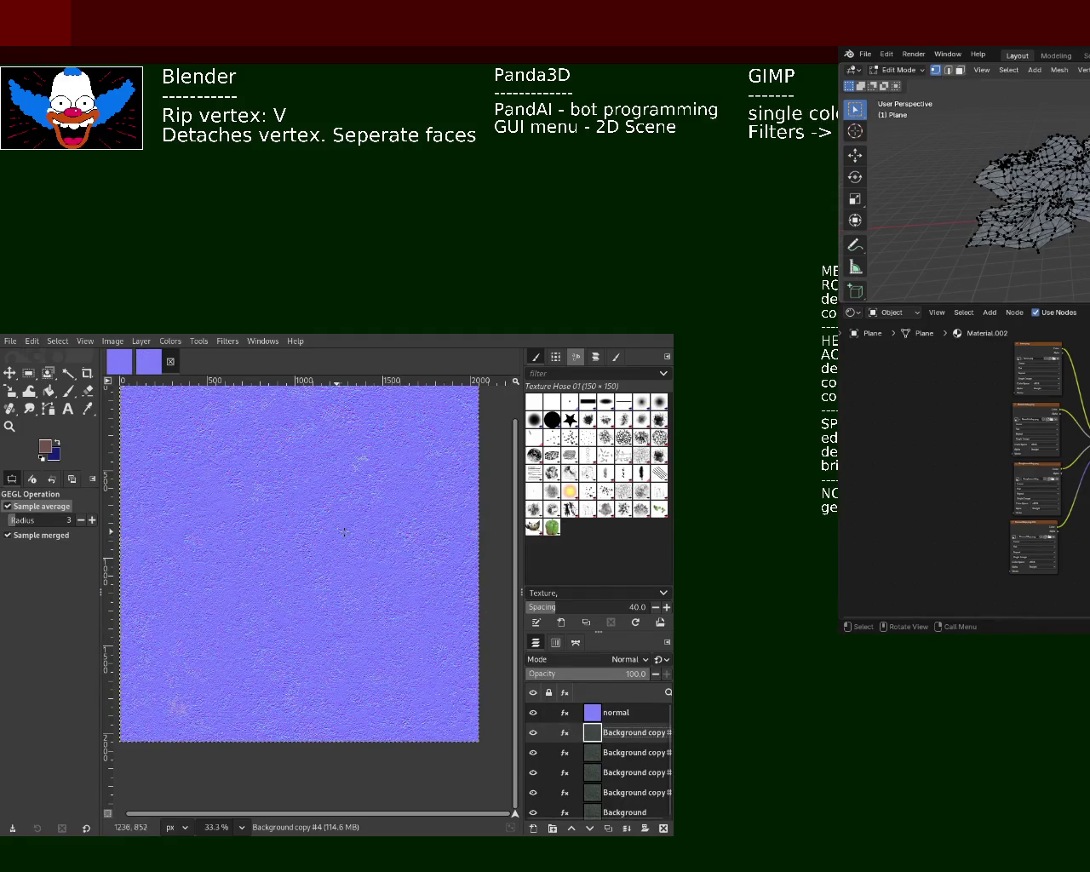
left_click(533, 713)
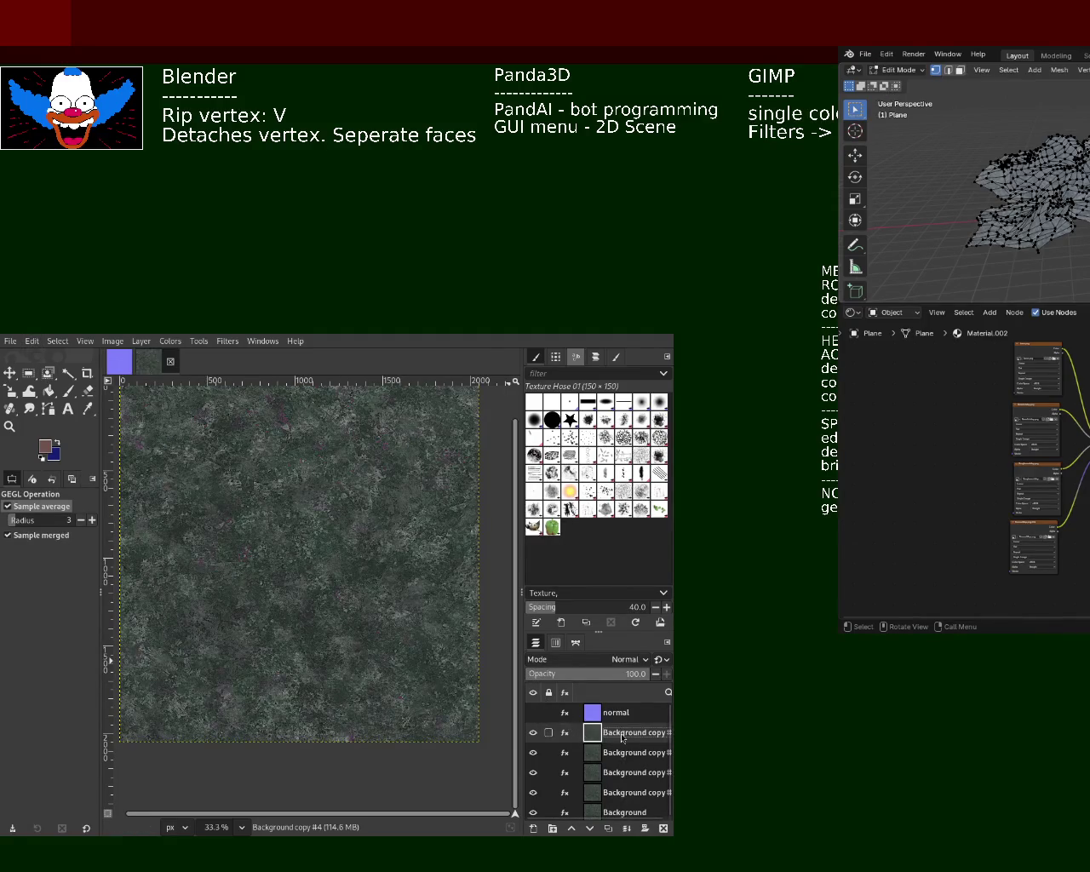
double_click(622, 736)
type("metallic")
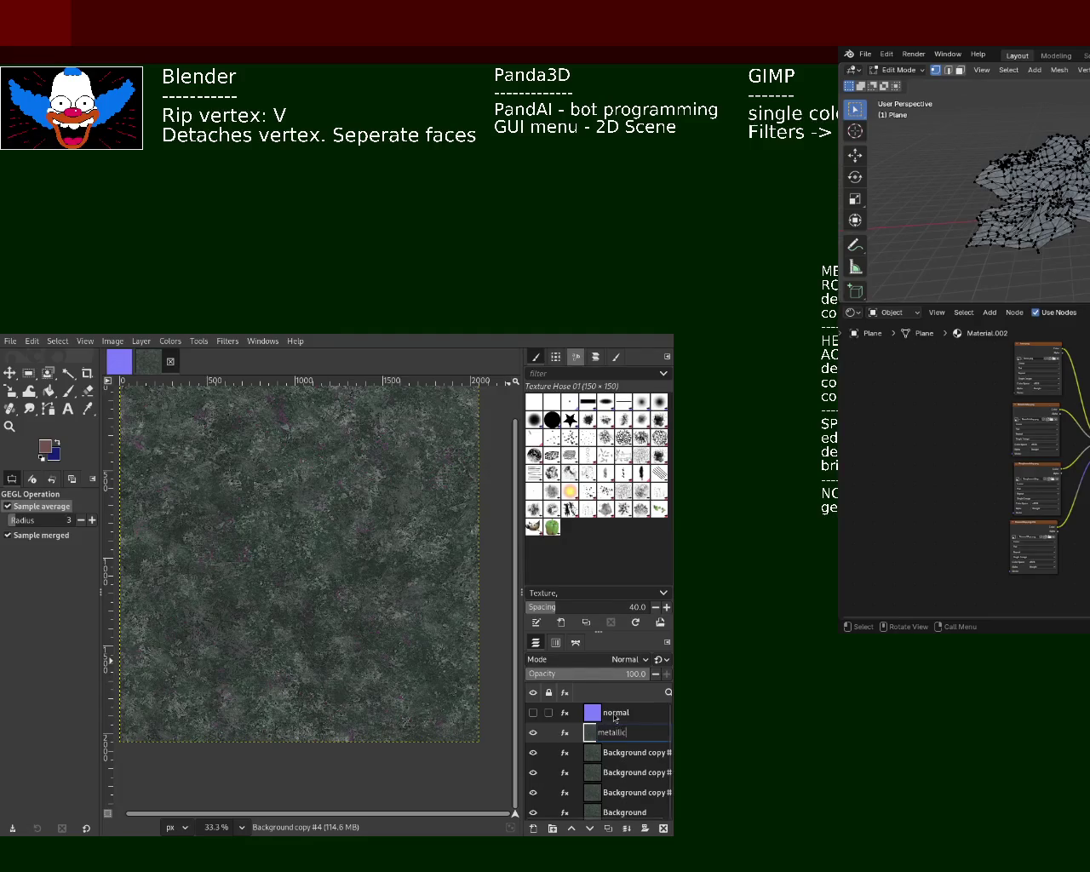
key("Return")
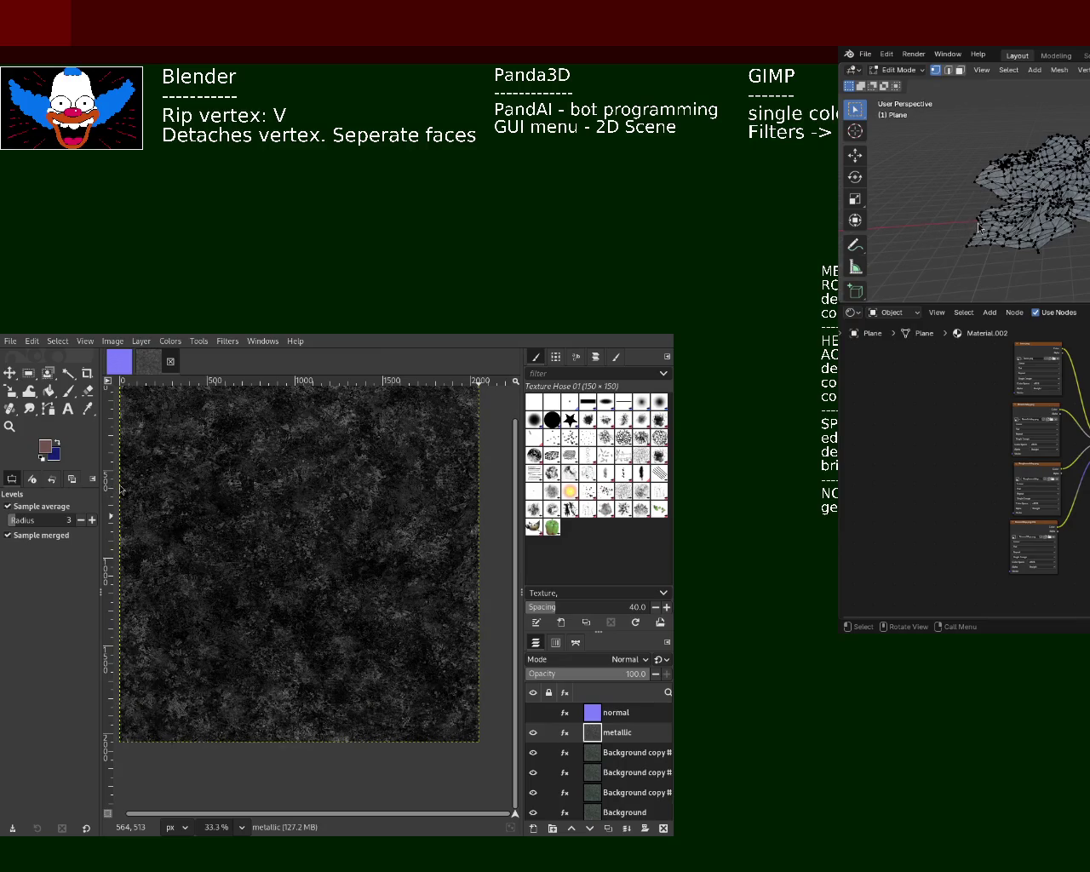
Drag the metallic layer's input levels until it is mostly black with scattered white specks.
key("Escape")
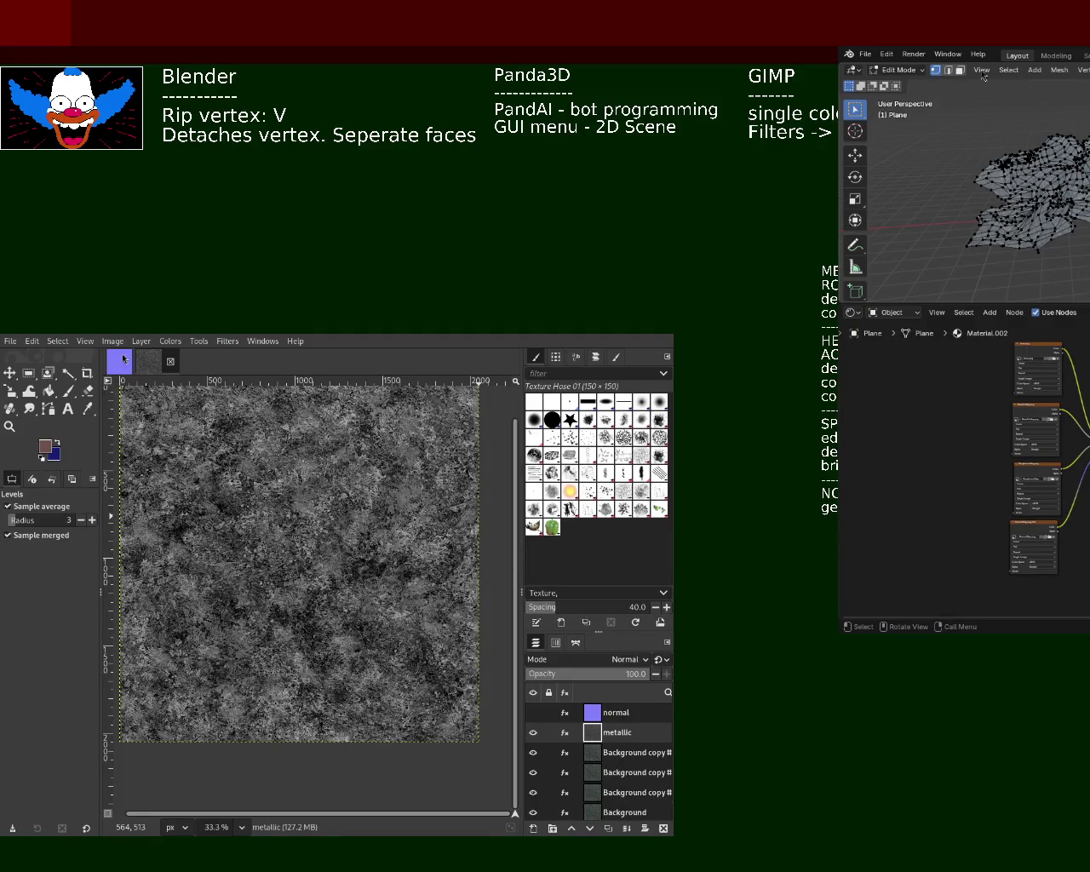
left_click(307, 490)
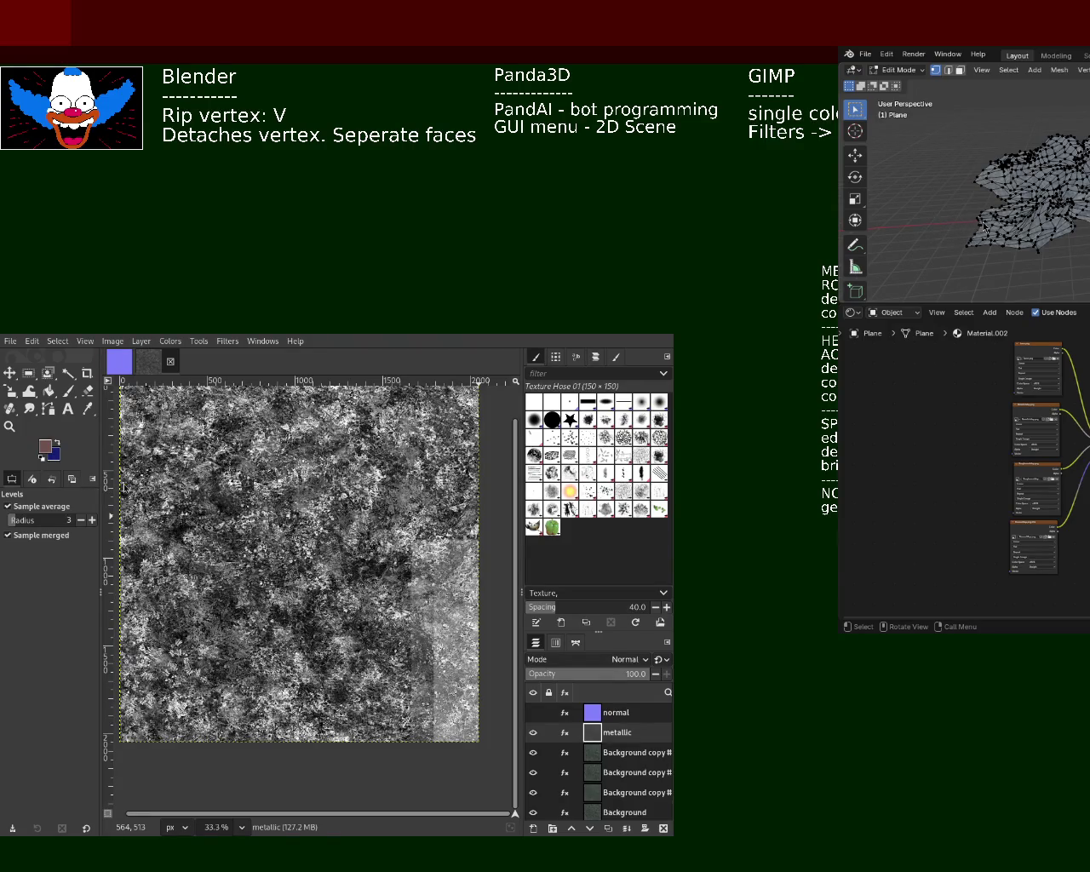
left_click(129, 490)
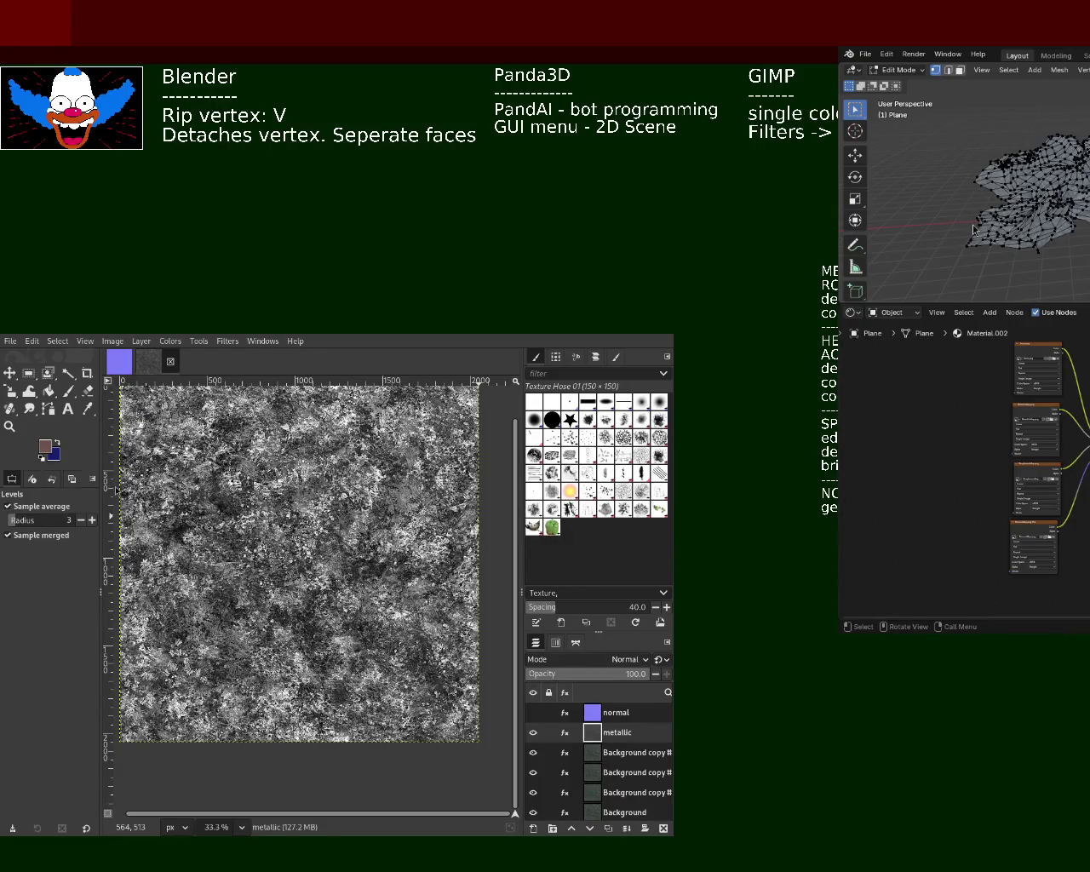
left_click(177, 504)
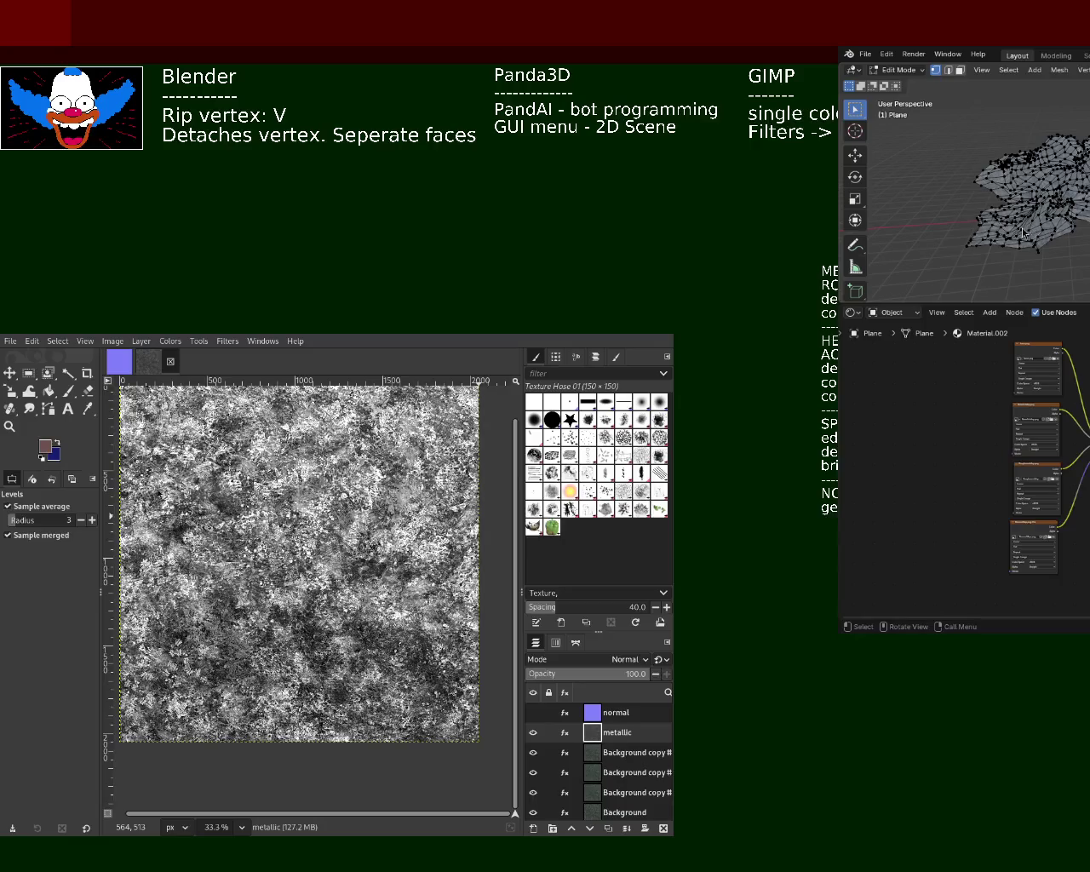
left_click(177, 504)
left_click(186, 496)
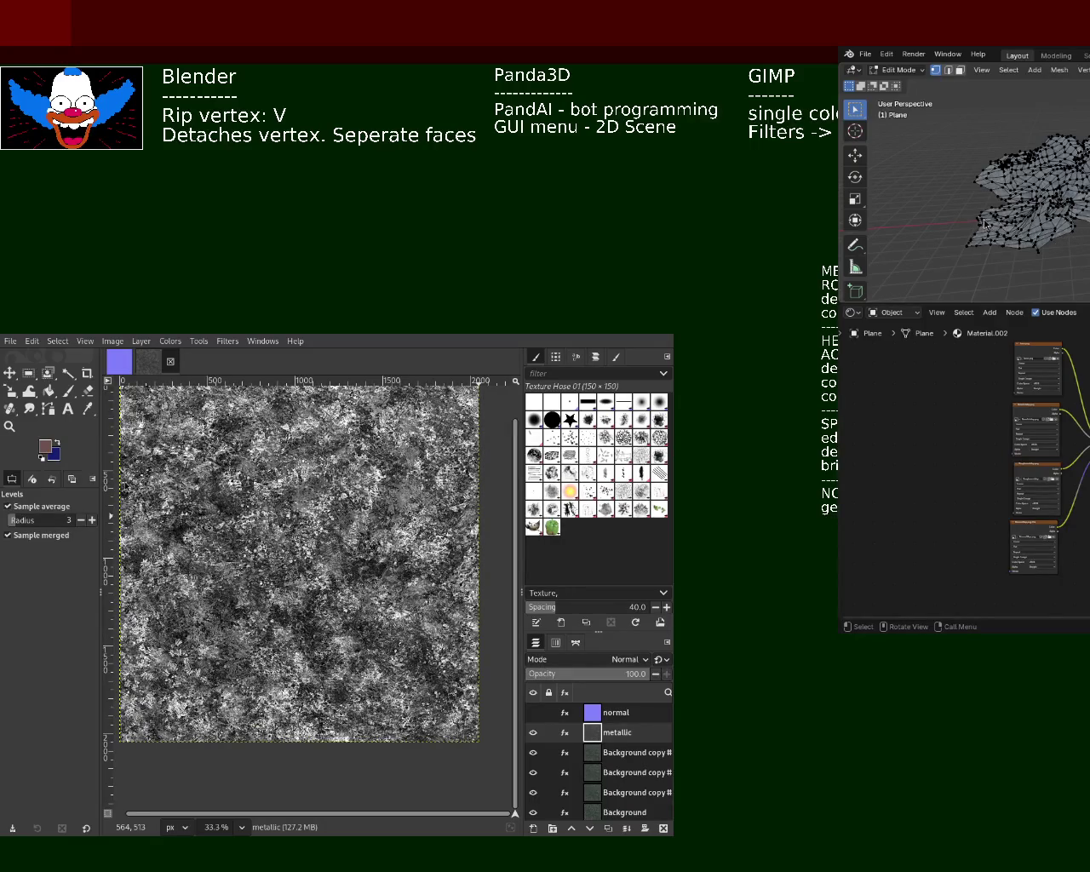
left_click(131, 491)
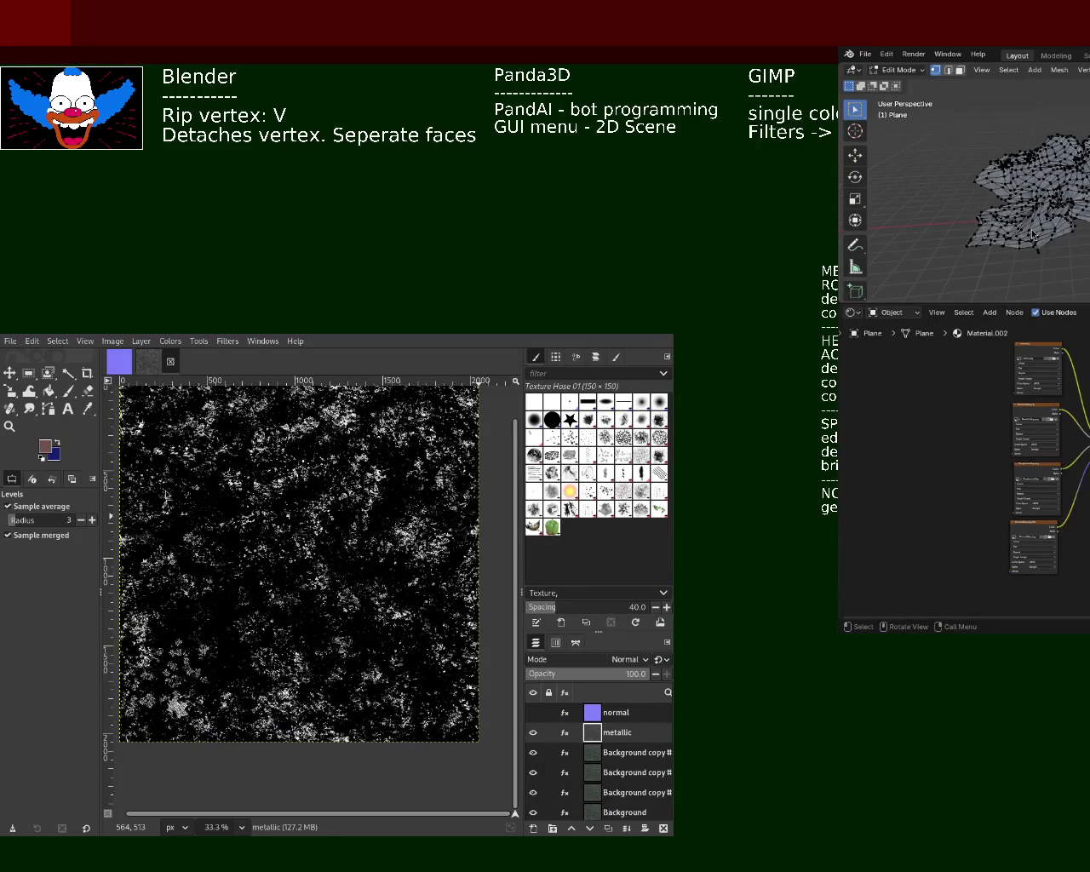
left_click(165, 494)
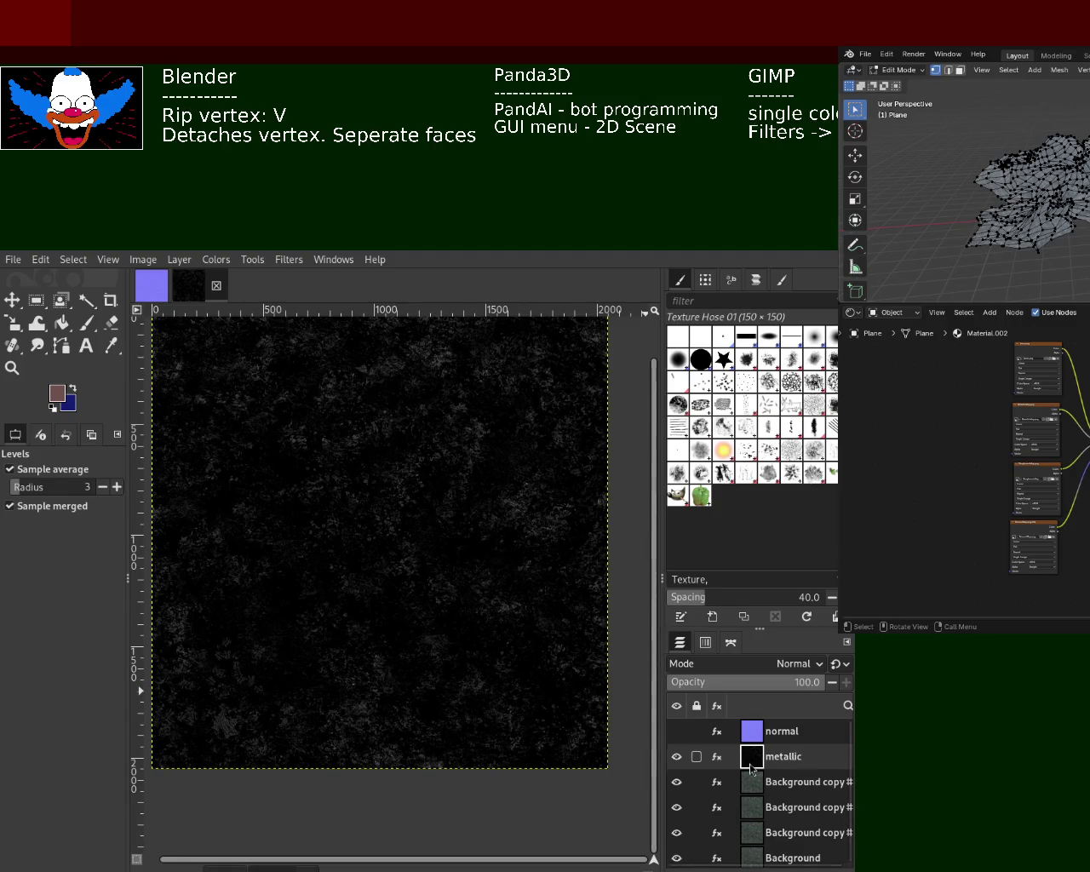
Rename the layer below metallic to 'roughness', hide metallic, and raise roughness's levels toward white.
left_click(806, 784)
double_click(805, 785)
type("roughness")
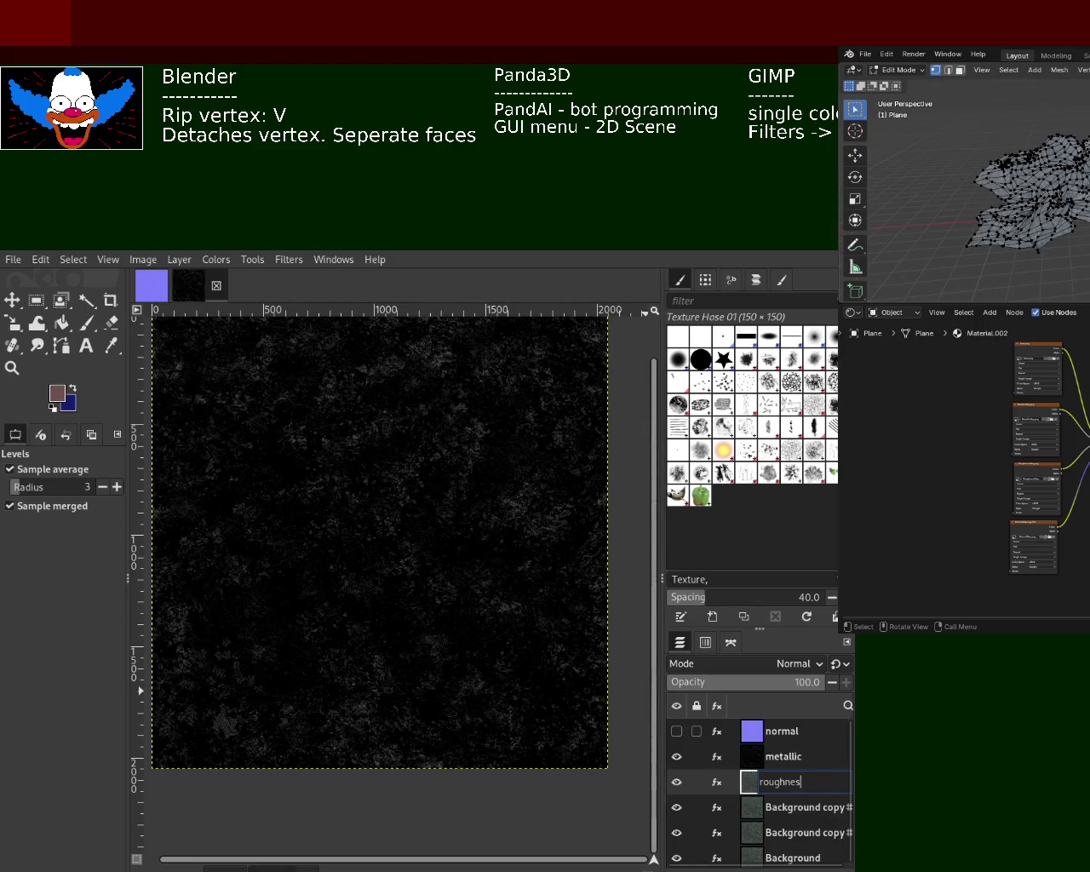
key("Return")
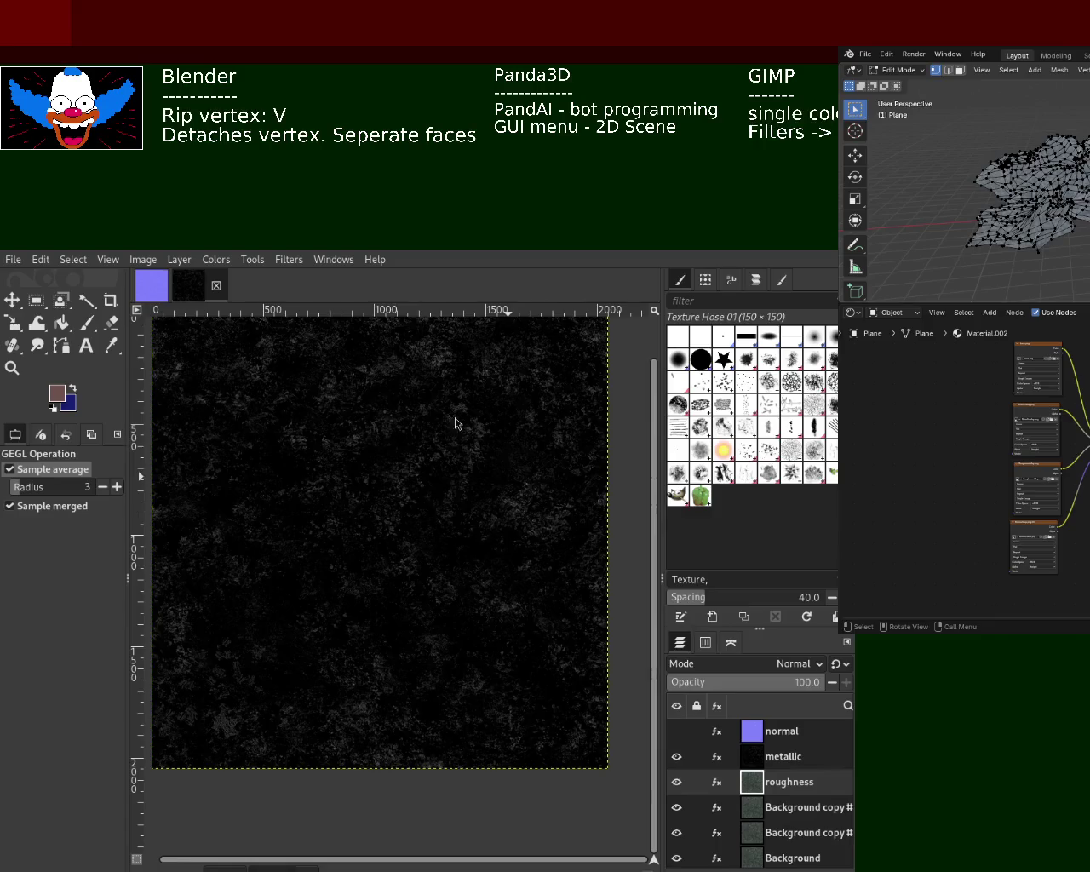
left_click(676, 757)
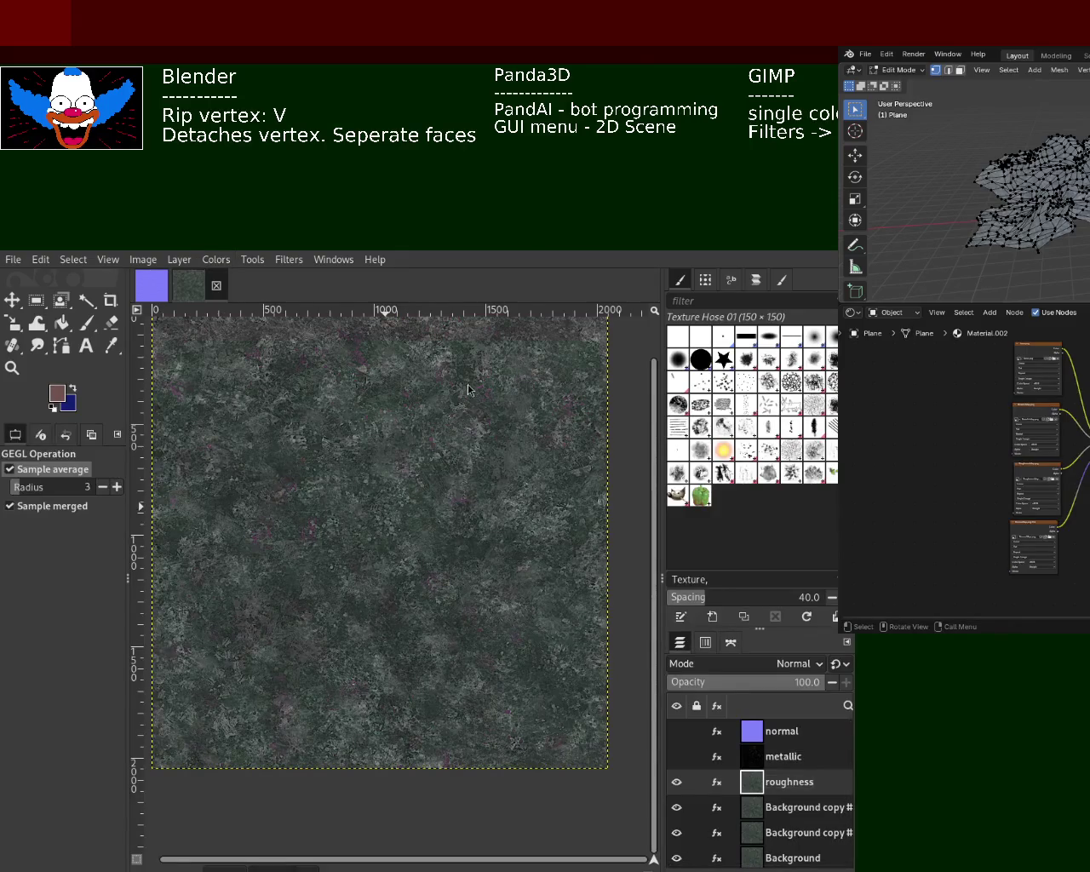
left_click(265, 433)
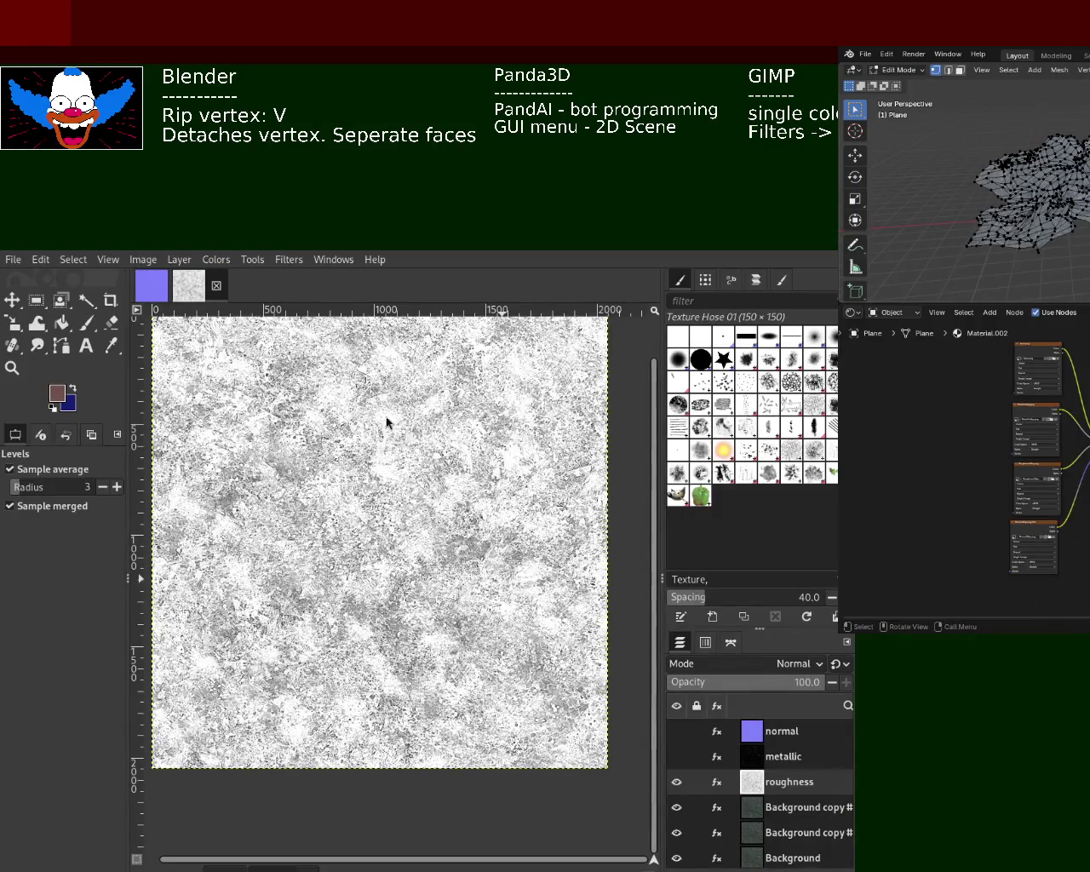
Toggle the normal and metallic layers on and off to compare them against the roughness map.
left_click(676, 757)
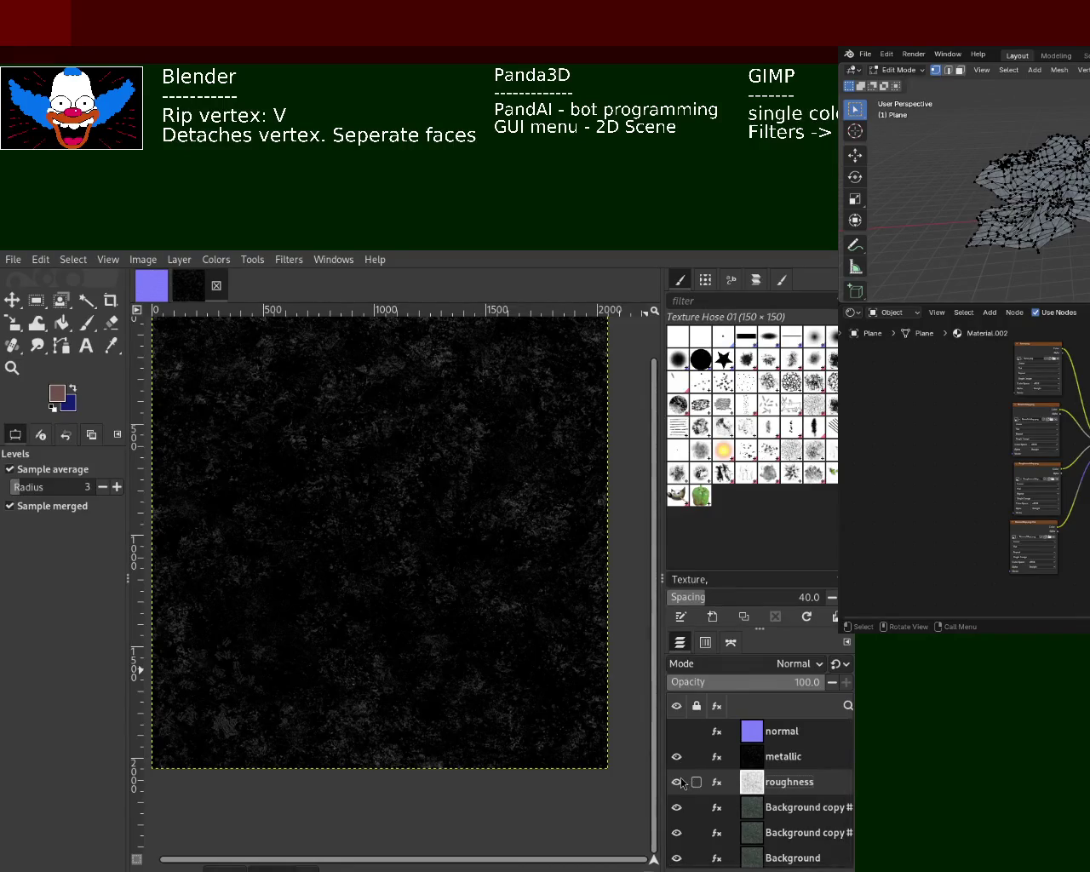
left_click(676, 756)
left_click(676, 756)
left_click(676, 731)
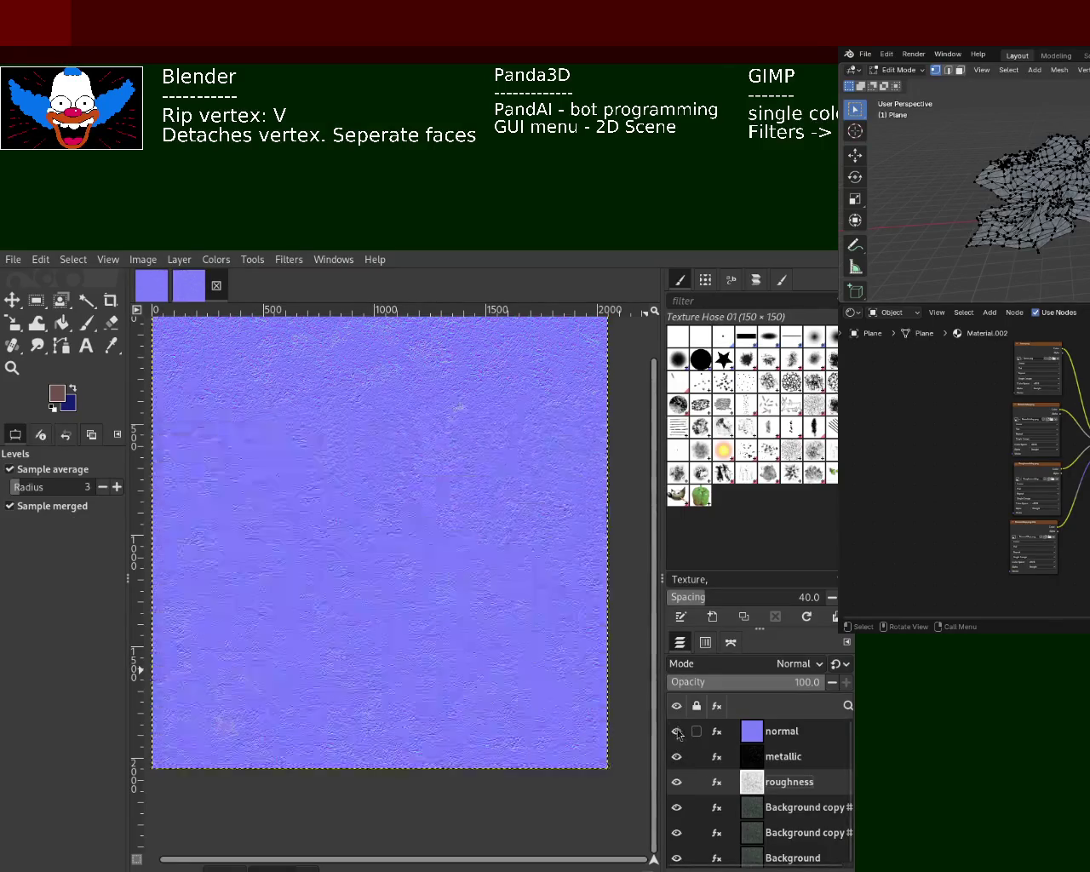
left_click(677, 733)
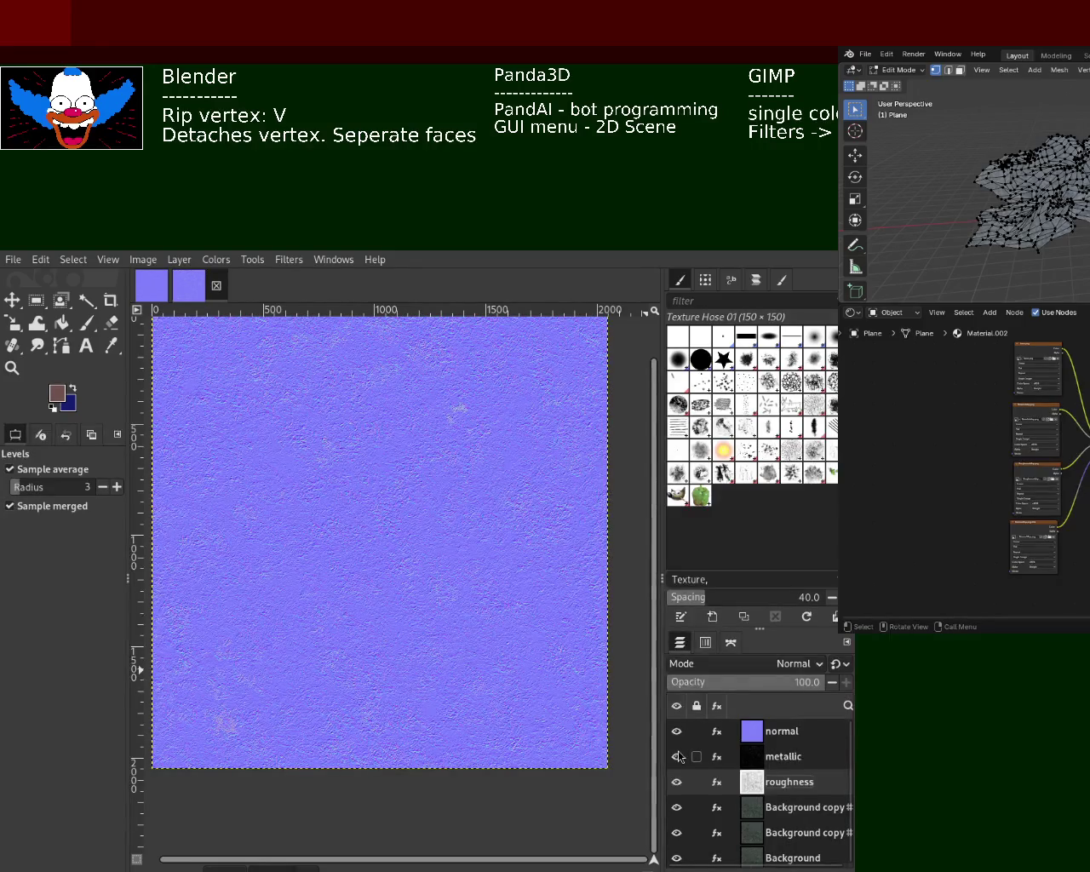
left_click(676, 732)
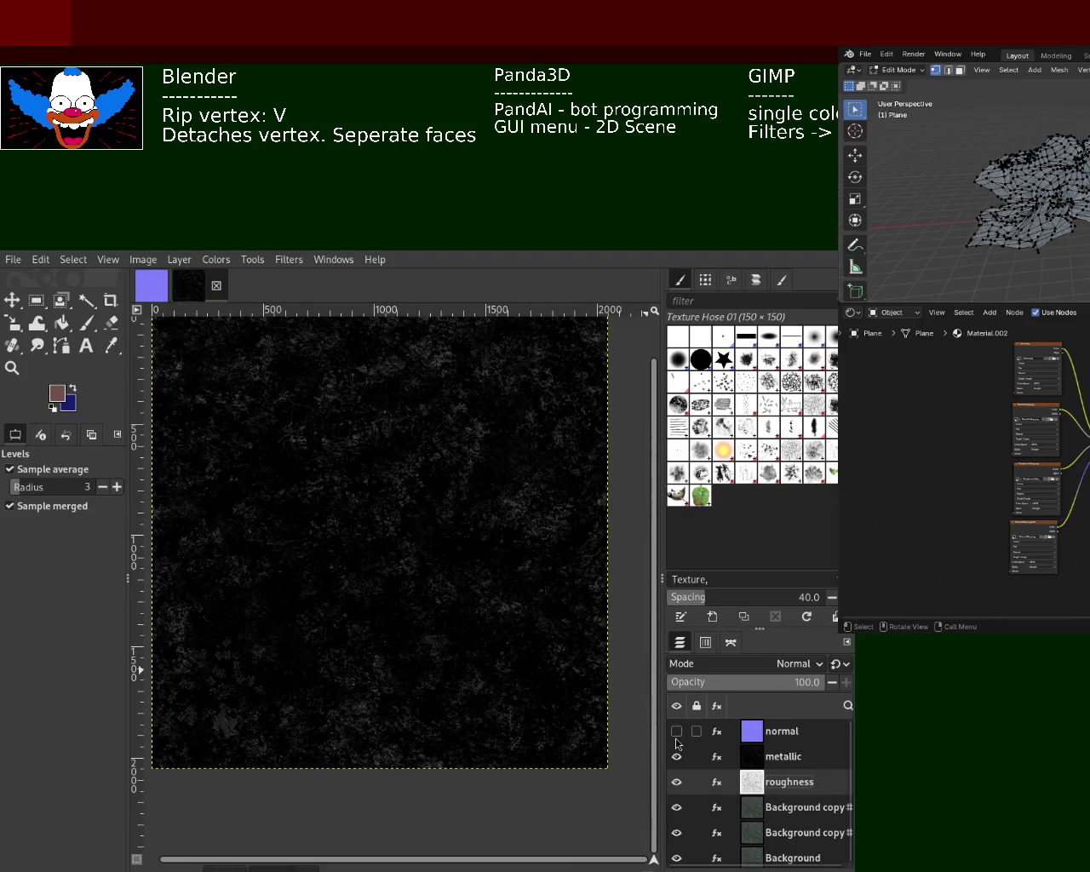
left_click(676, 732)
left_click(677, 737)
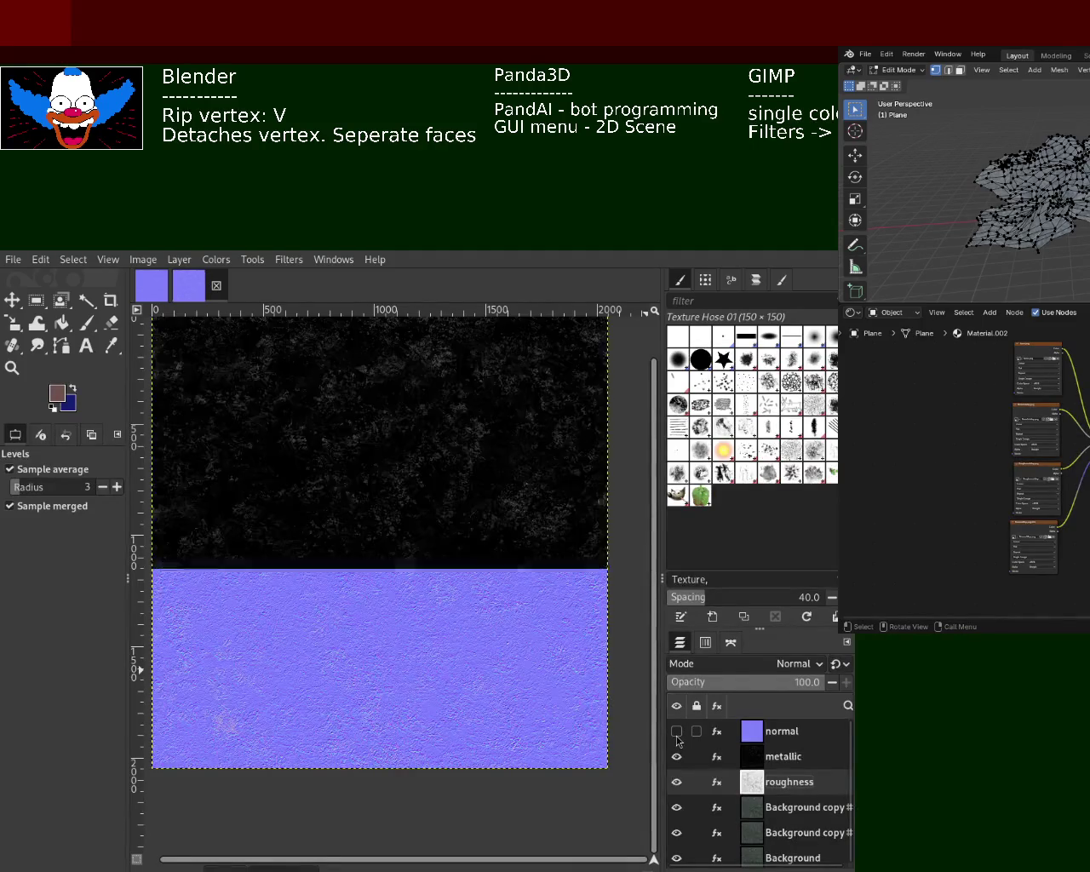
left_click(677, 738)
left_click(677, 737)
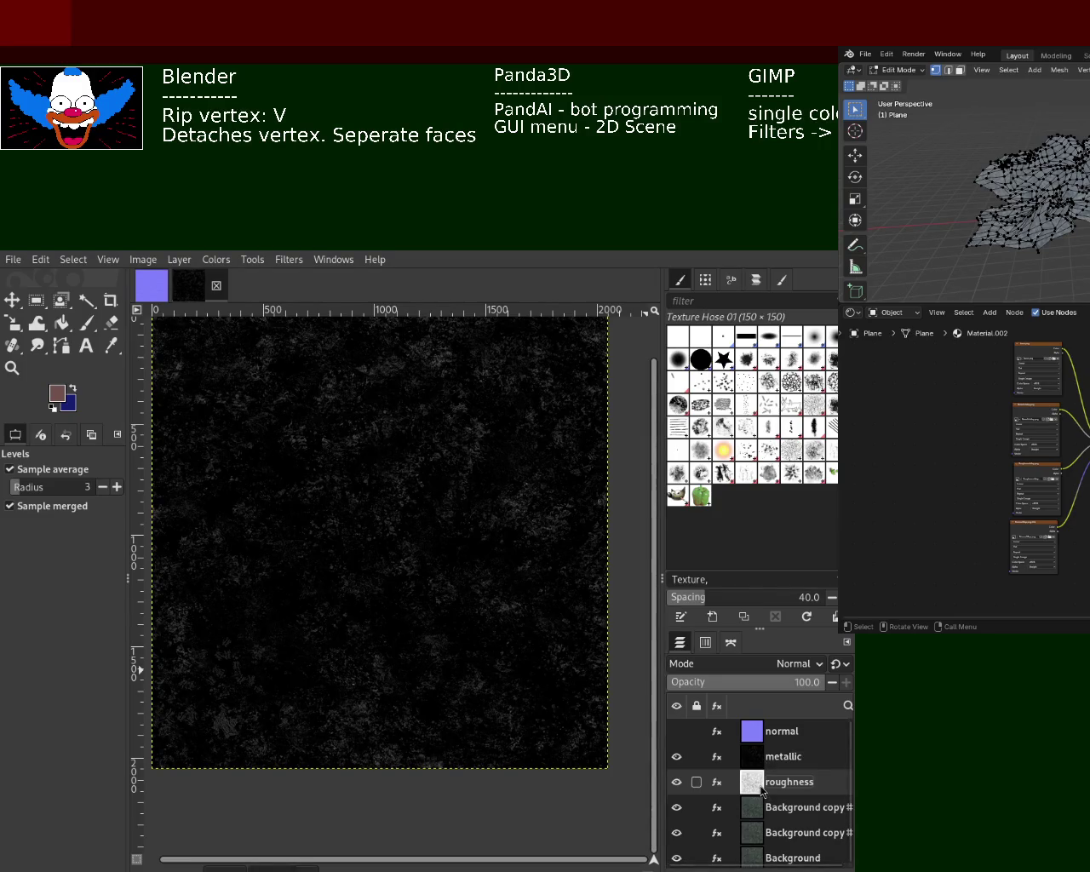
left_click(677, 733)
left_click(676, 731)
left_click(677, 756)
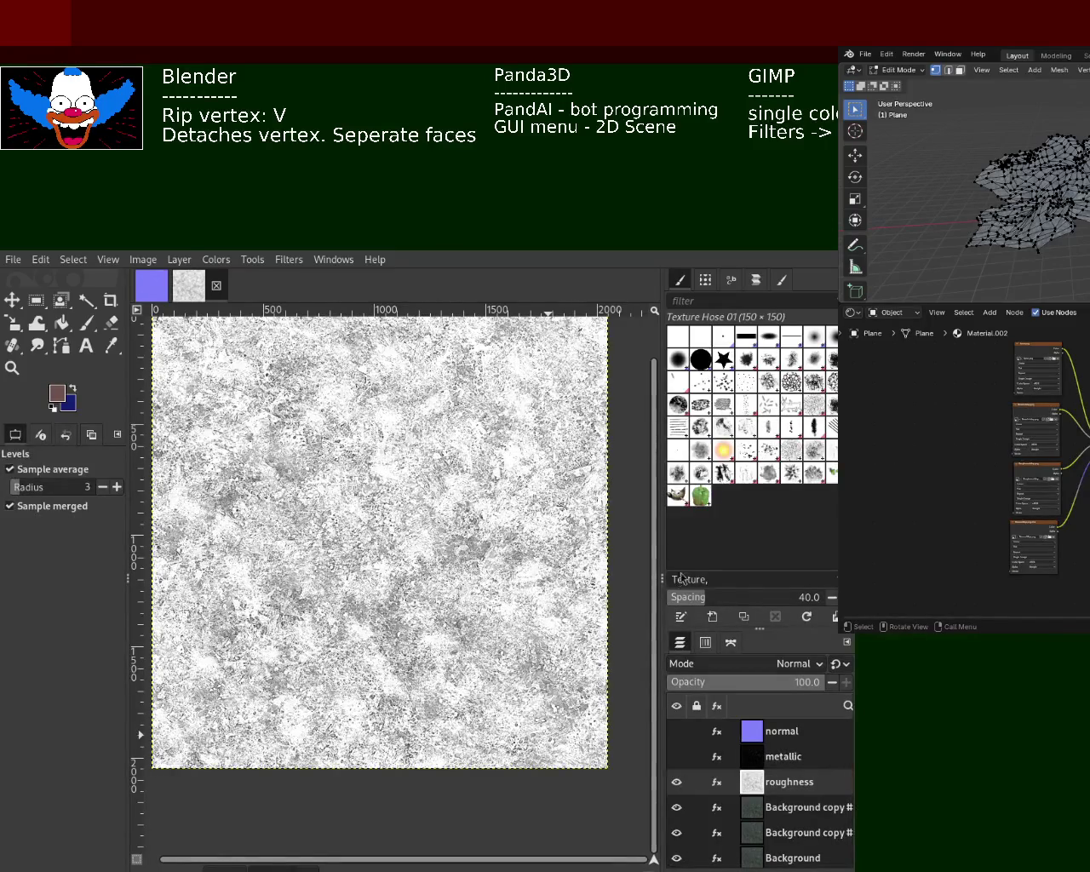
left_click(677, 731)
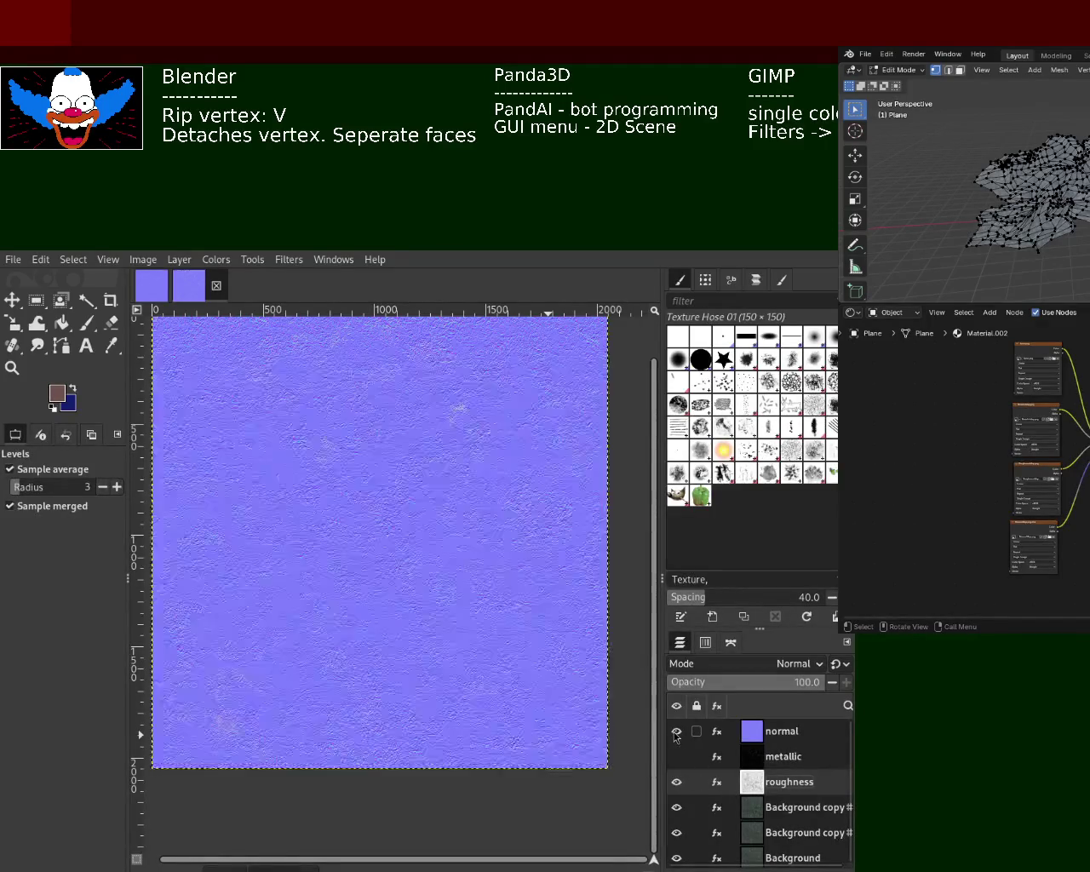
left_click(676, 756)
left_click(677, 731)
left_click(676, 756)
left_click(676, 757)
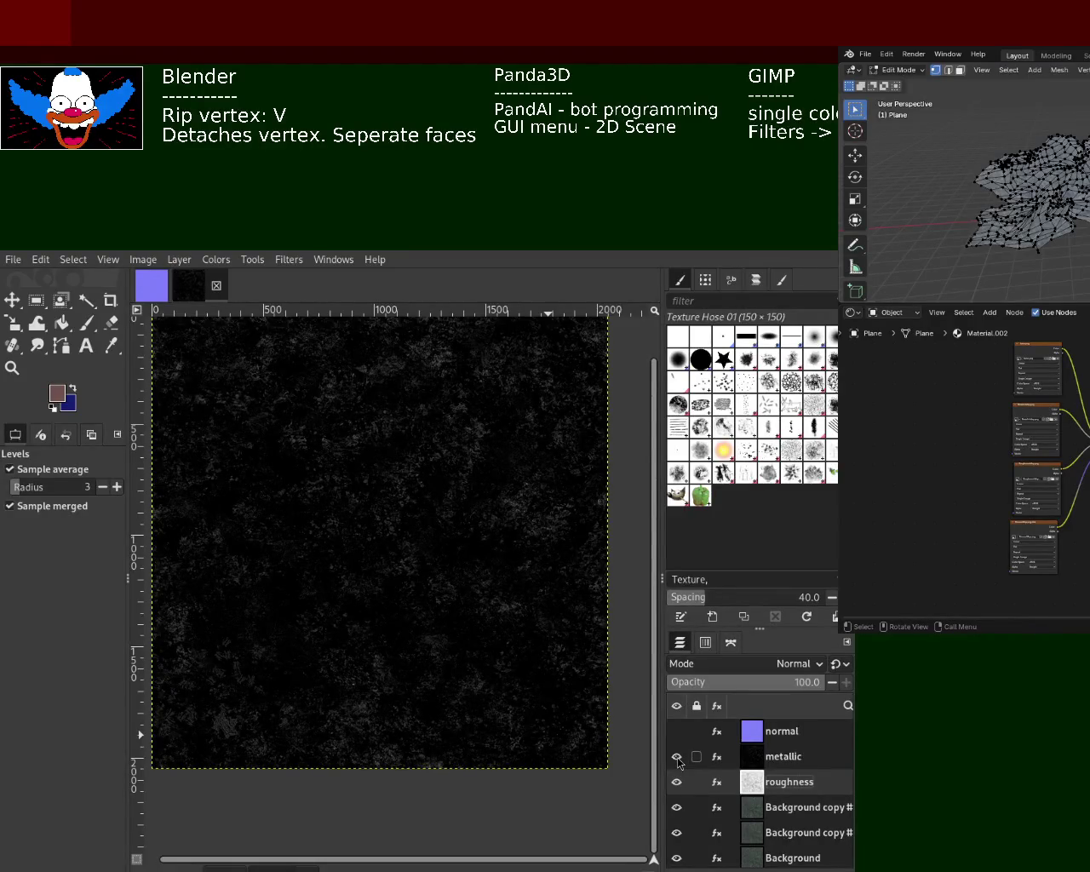
left_click(678, 758)
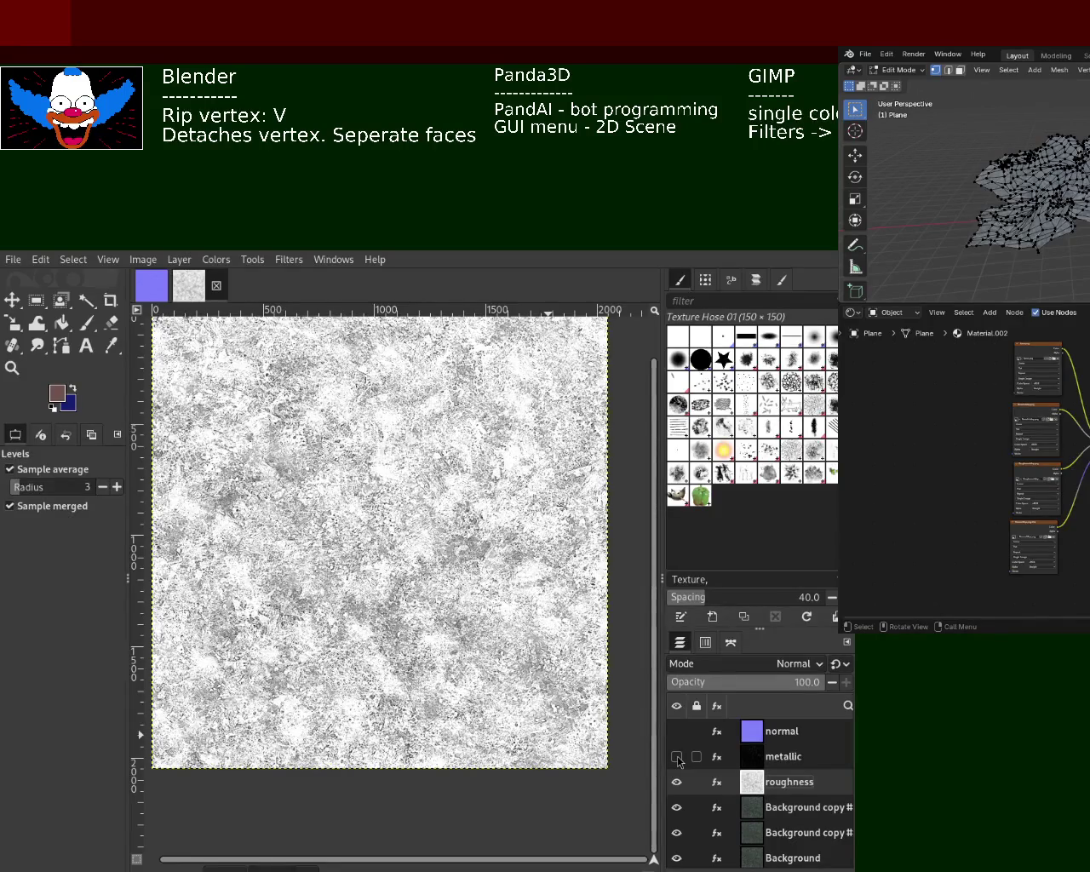
Hide the normal, metallic and roughness layers so the green Background copy texture shows.
left_click(677, 731)
left_click(677, 732)
left_click(677, 757)
left_click(677, 757)
left_click(677, 783)
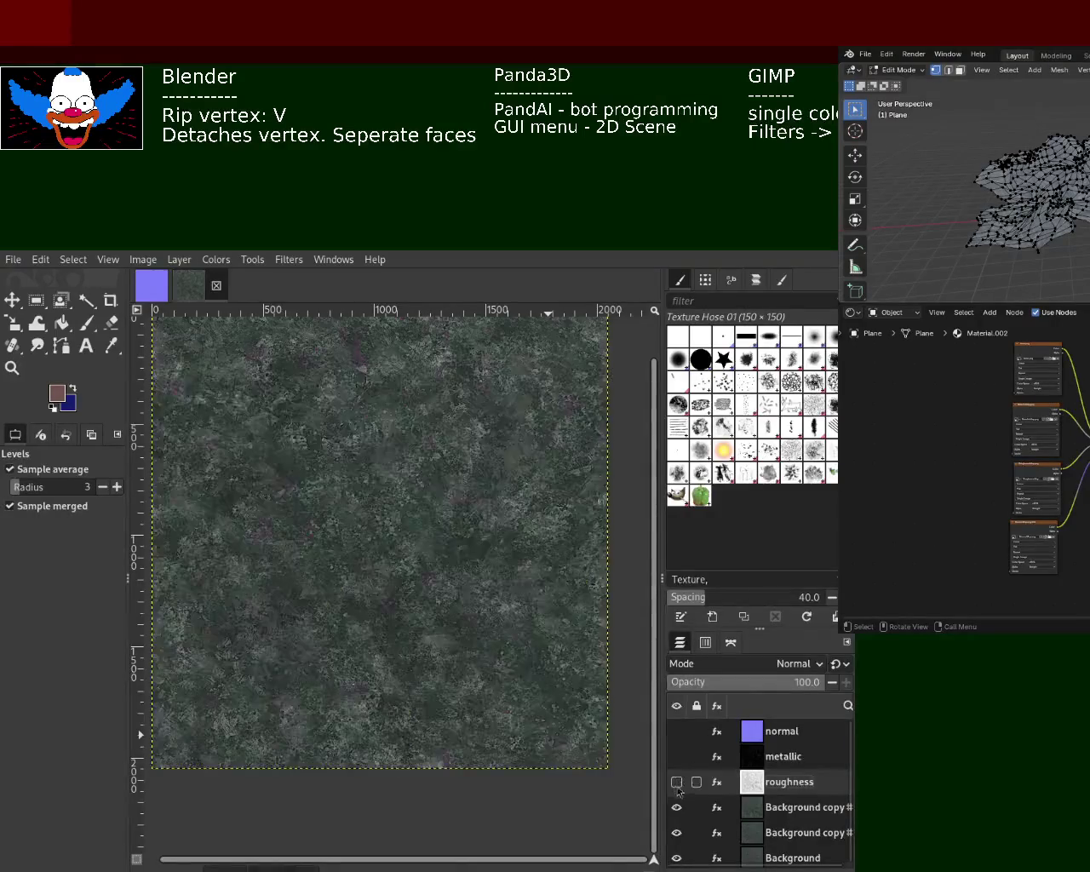
double_click(789, 809)
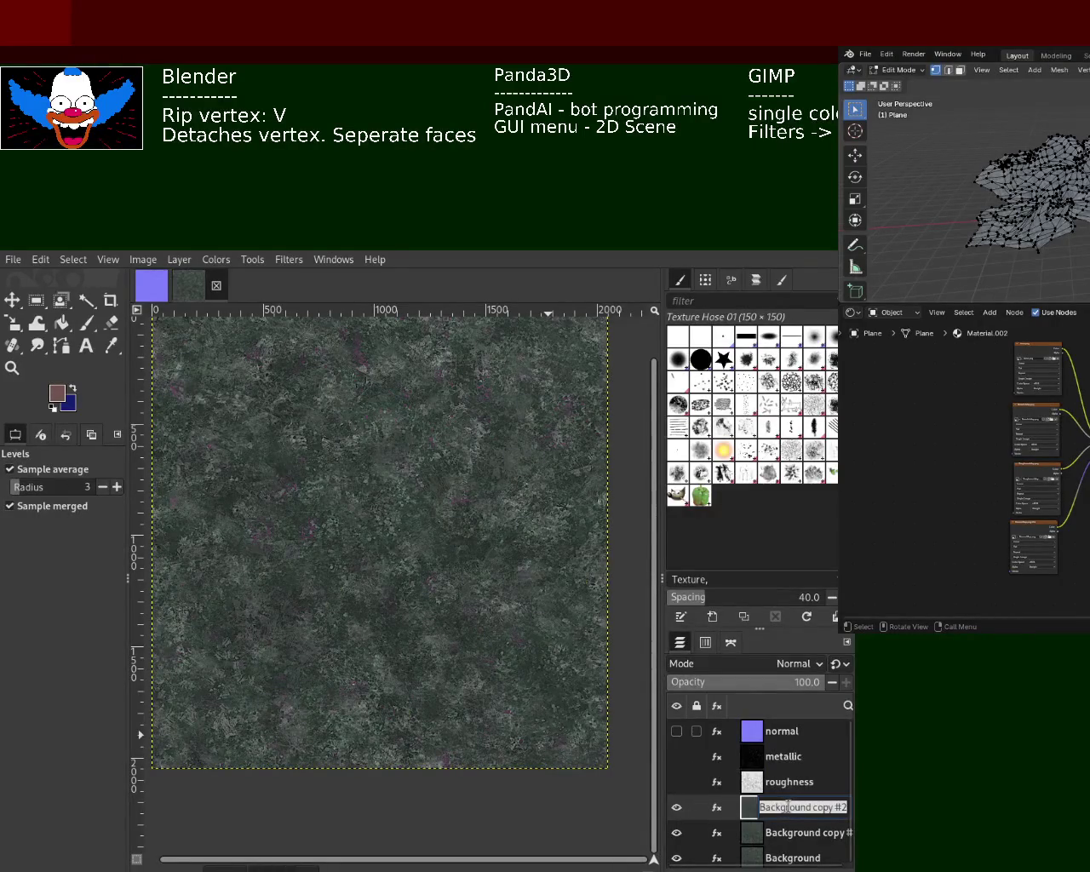
Cancel the first rename attempt, then name the layer beneath roughness 'AO'.
key("Escape")
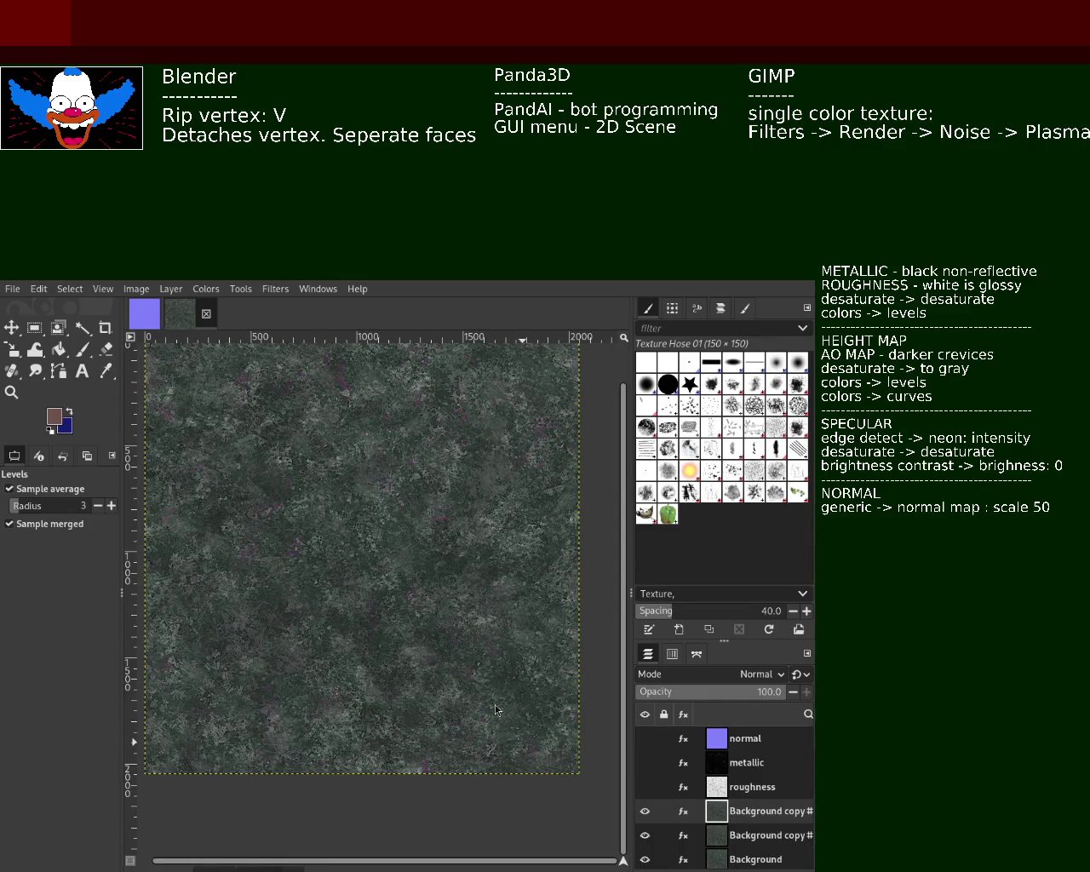
double_click(757, 812)
type("AO")
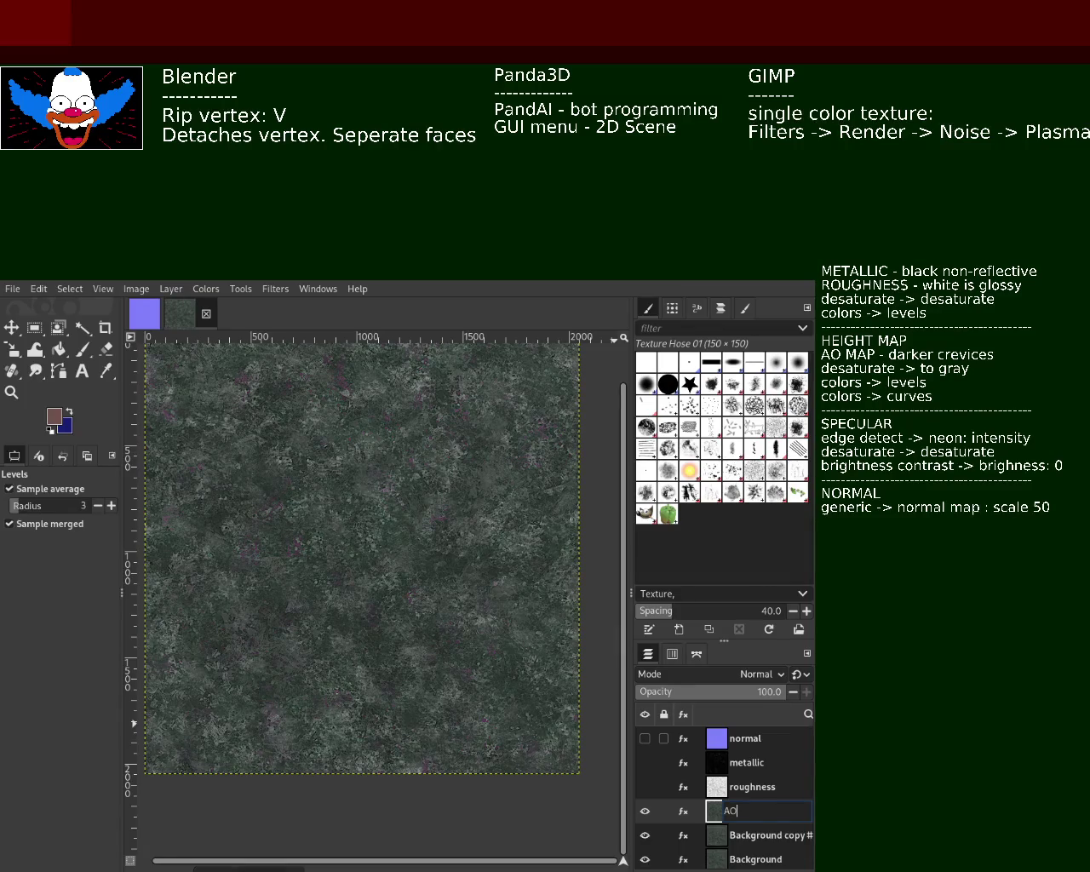
key("Return")
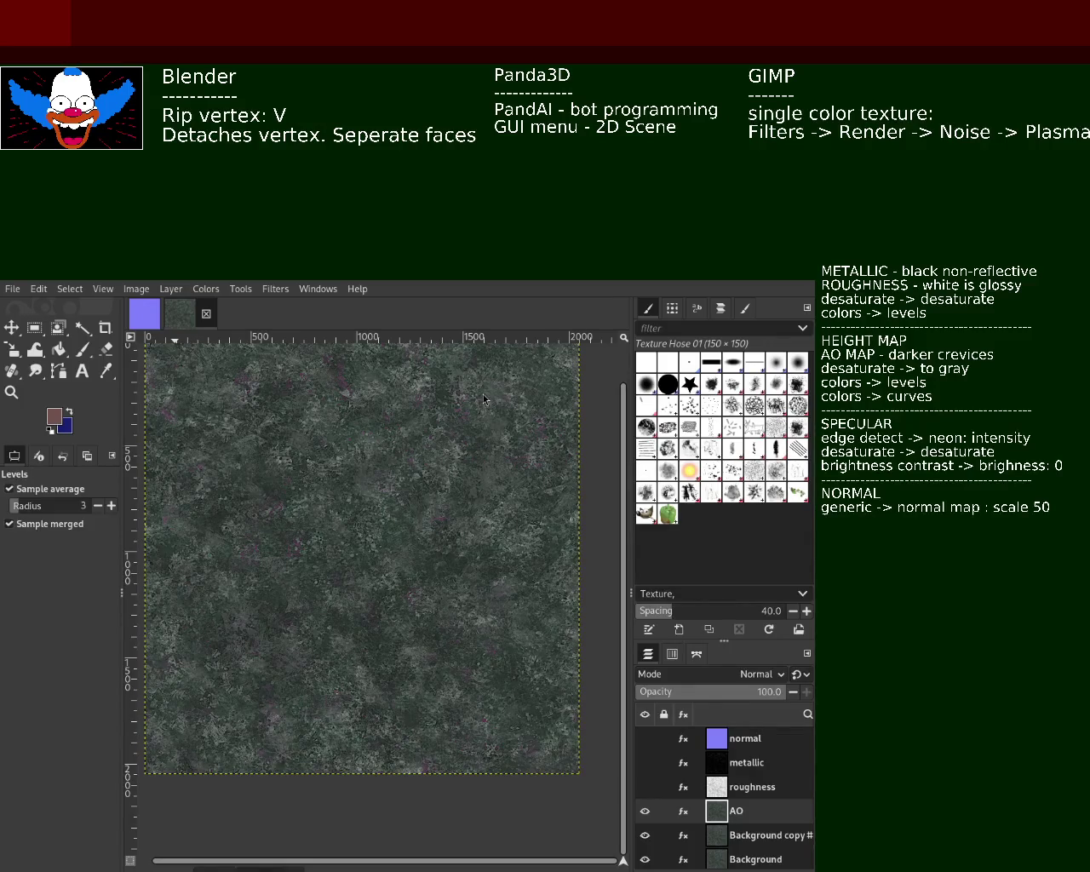
left_click(222, 290)
Desaturate the AO layer to a pale greyscale map and save the image.
left_click(394, 562)
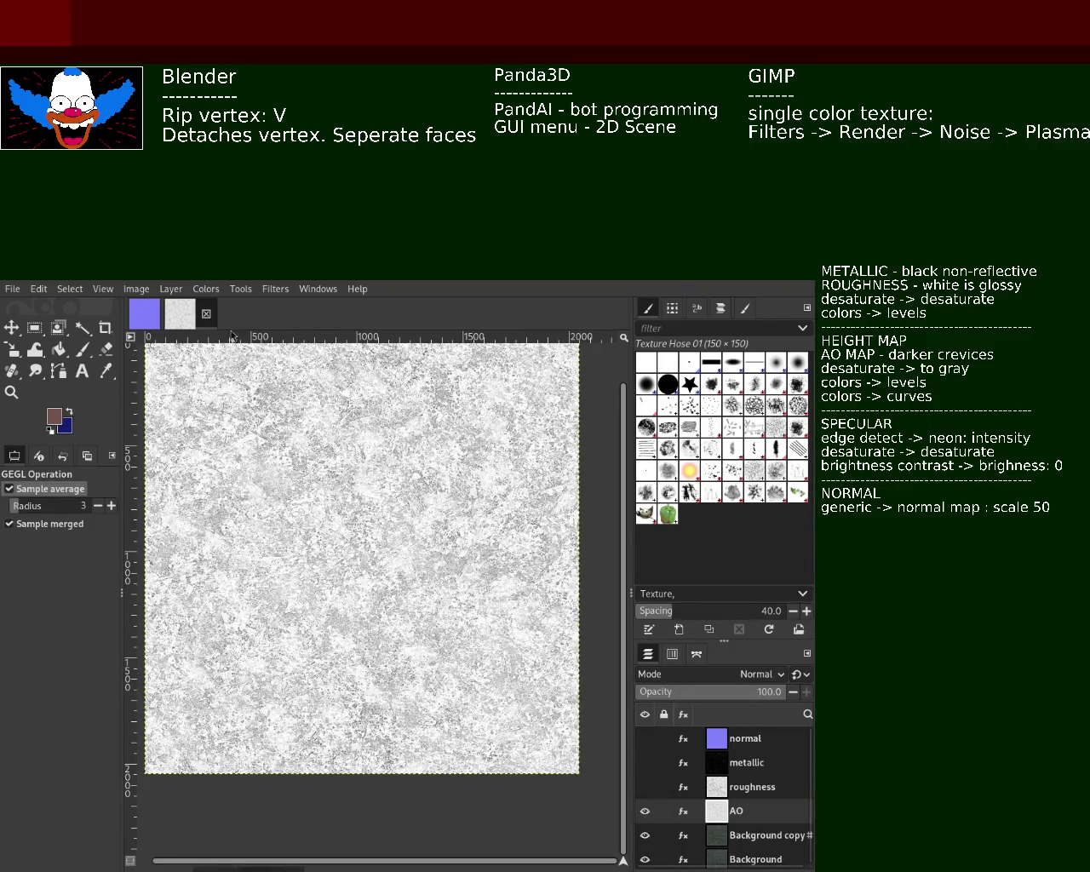
key("ctrl+s")
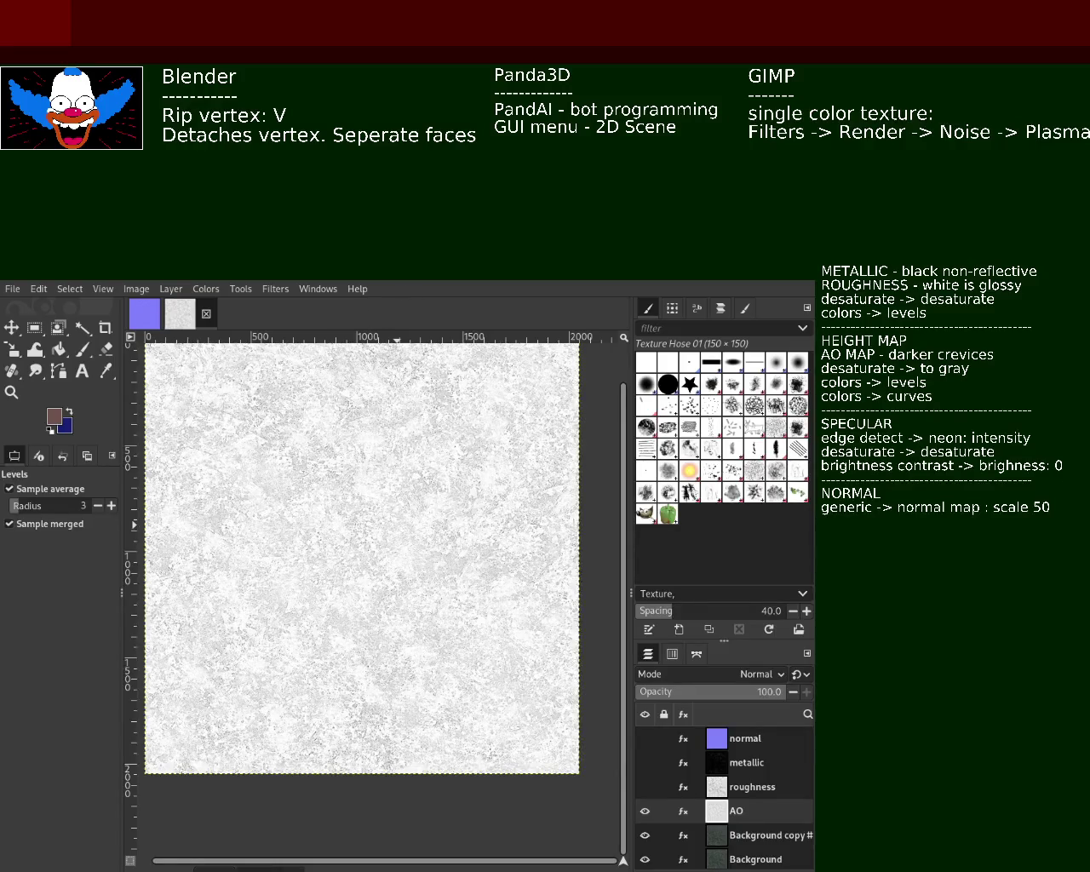
left_click(645, 787)
left_click(645, 811)
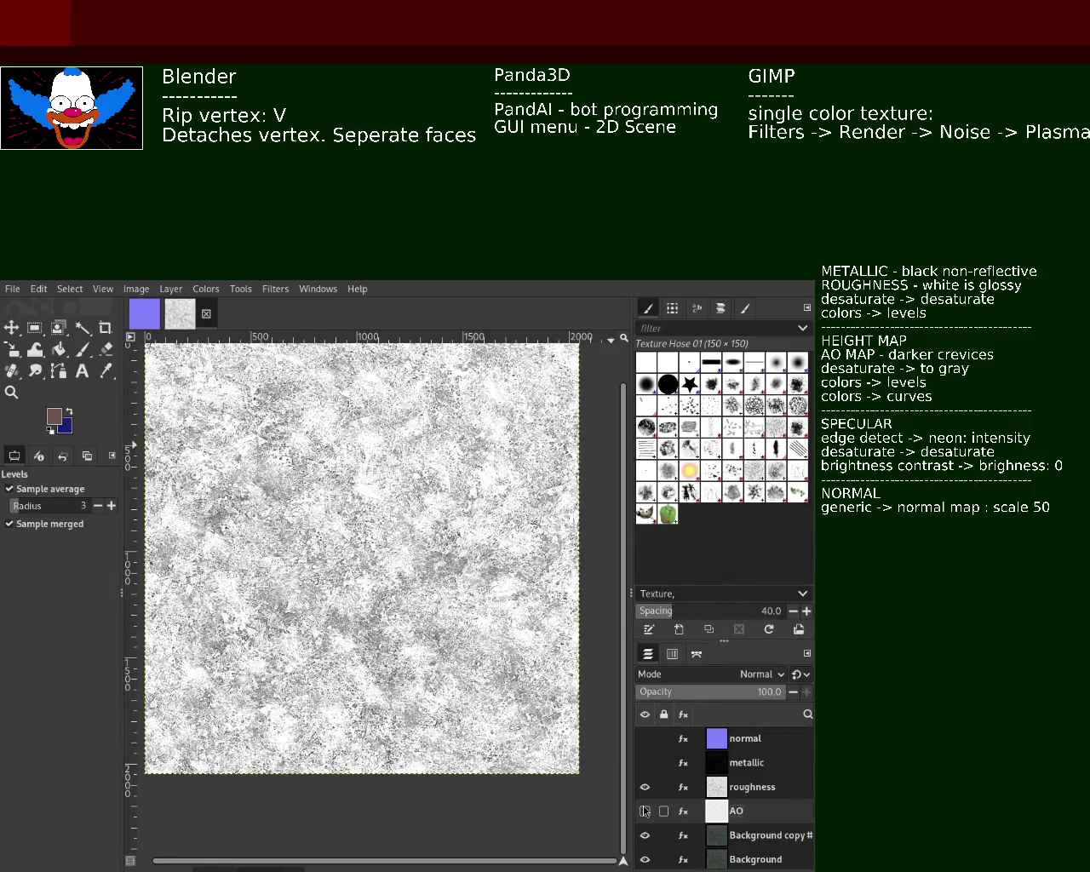
left_click(645, 787)
left_click(644, 810)
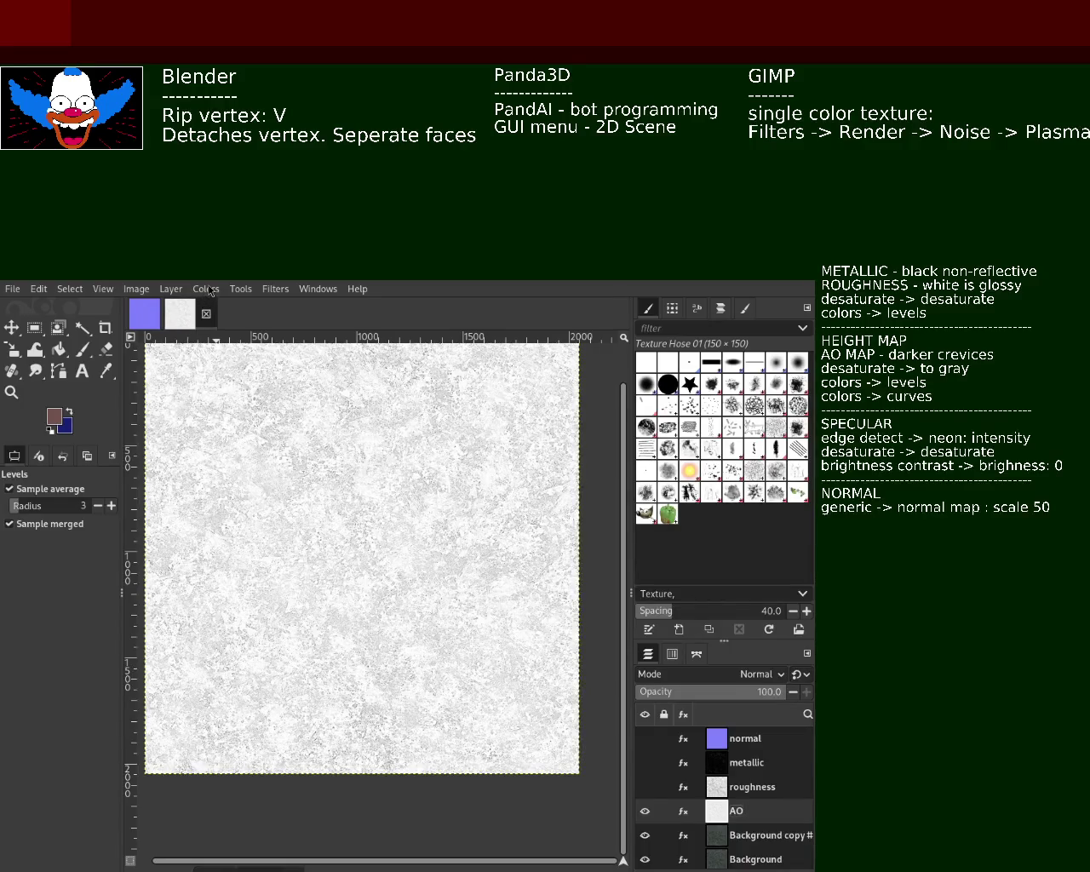
Adjust the AO layer's curves, then toggle roughness, AO and metallic visibility to compare maps.
left_click(278, 467)
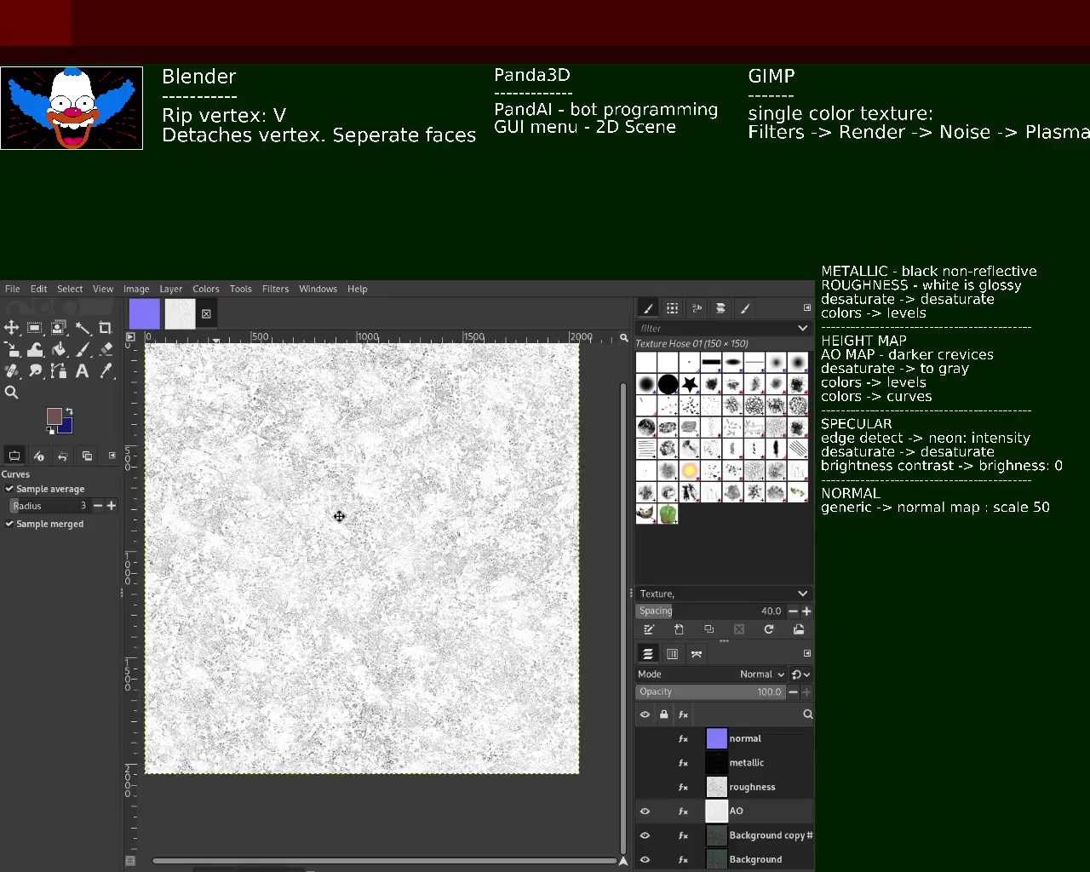
mouse_move(645, 787)
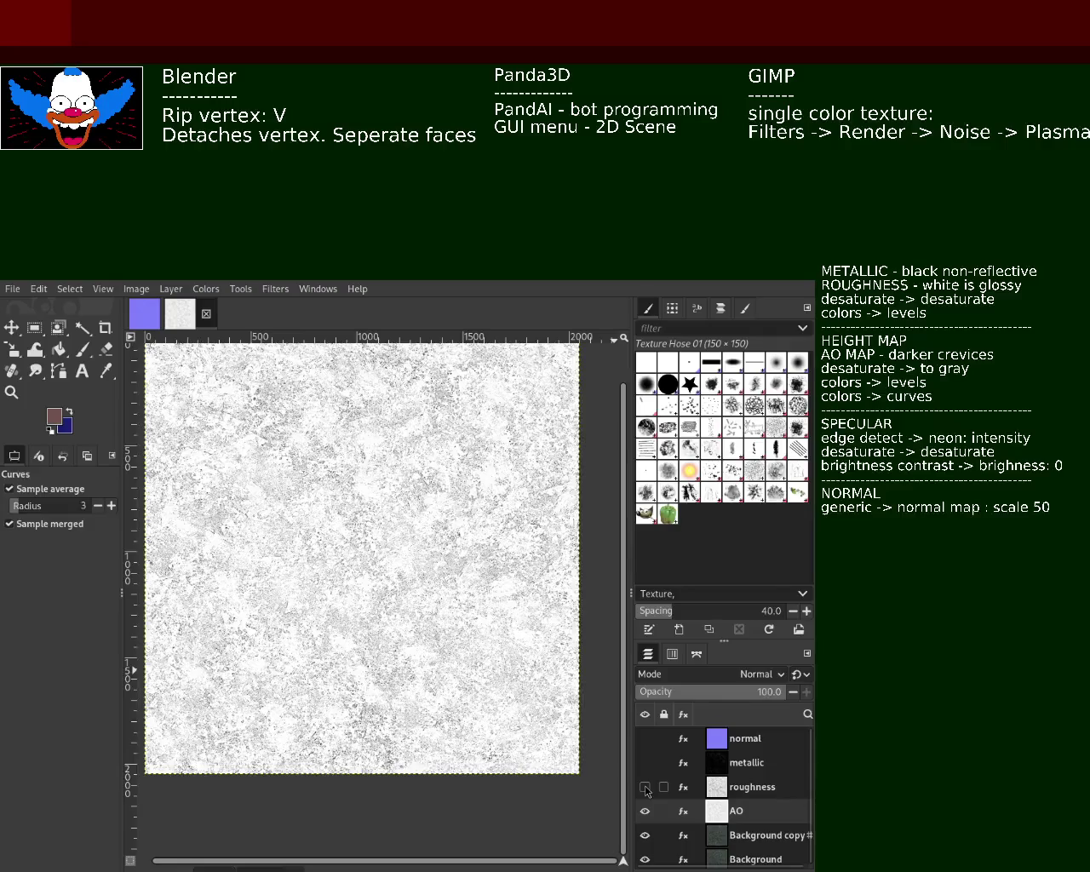
left_click(645, 787)
left_click(645, 811)
left_click(644, 811)
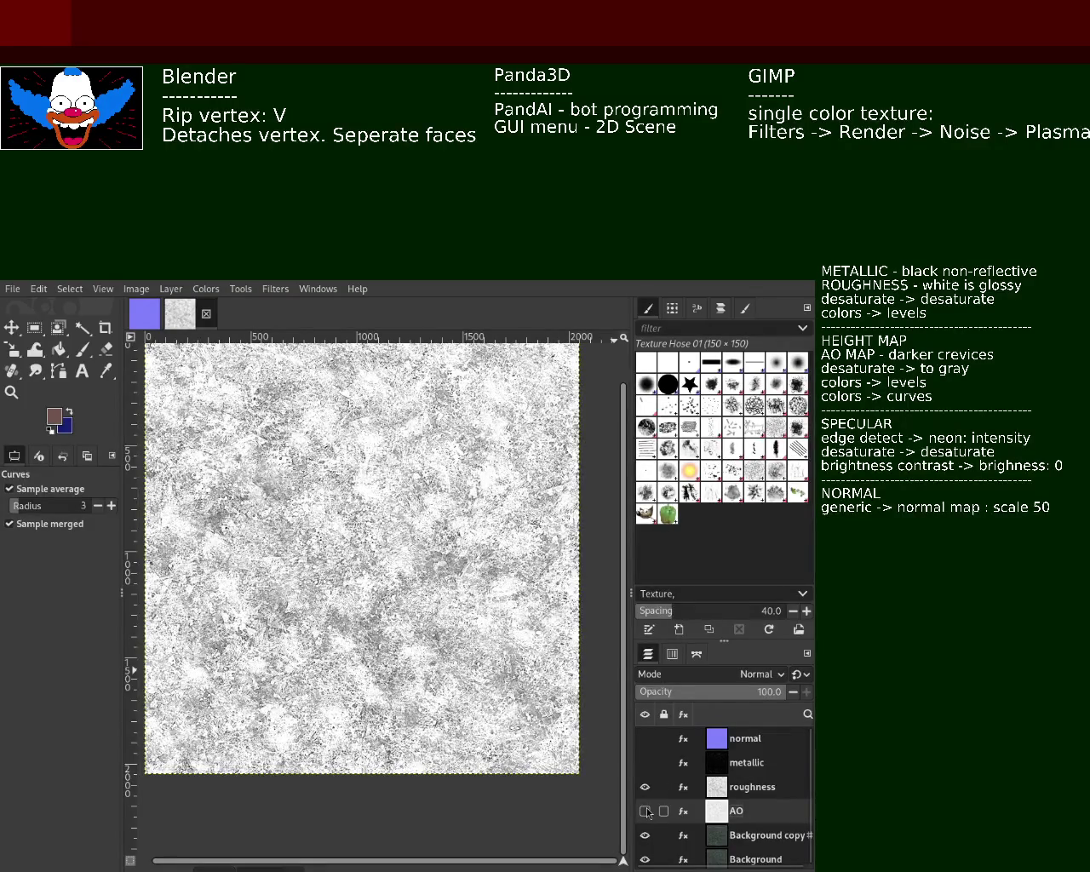
left_click(645, 811)
left_click(645, 787)
left_click(644, 787)
left_click(645, 789)
left_click(644, 789)
left_click(645, 787)
left_click(645, 787)
left_click(645, 762)
left_click(645, 787)
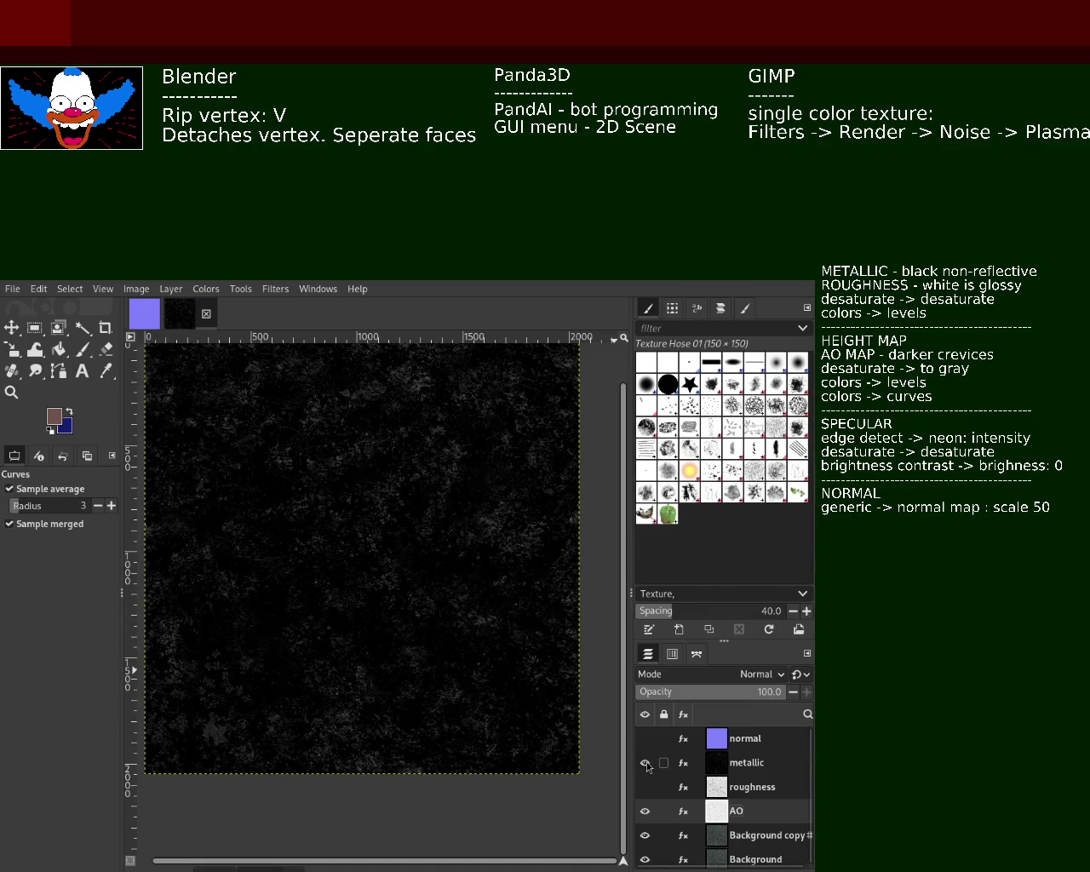
Preview the metallic, roughness and AO maps one at a time, then hide them all.
left_click(645, 763)
left_click(645, 763)
left_click(645, 787)
left_click(646, 765)
left_click(645, 809)
left_click(645, 787)
left_click(645, 787)
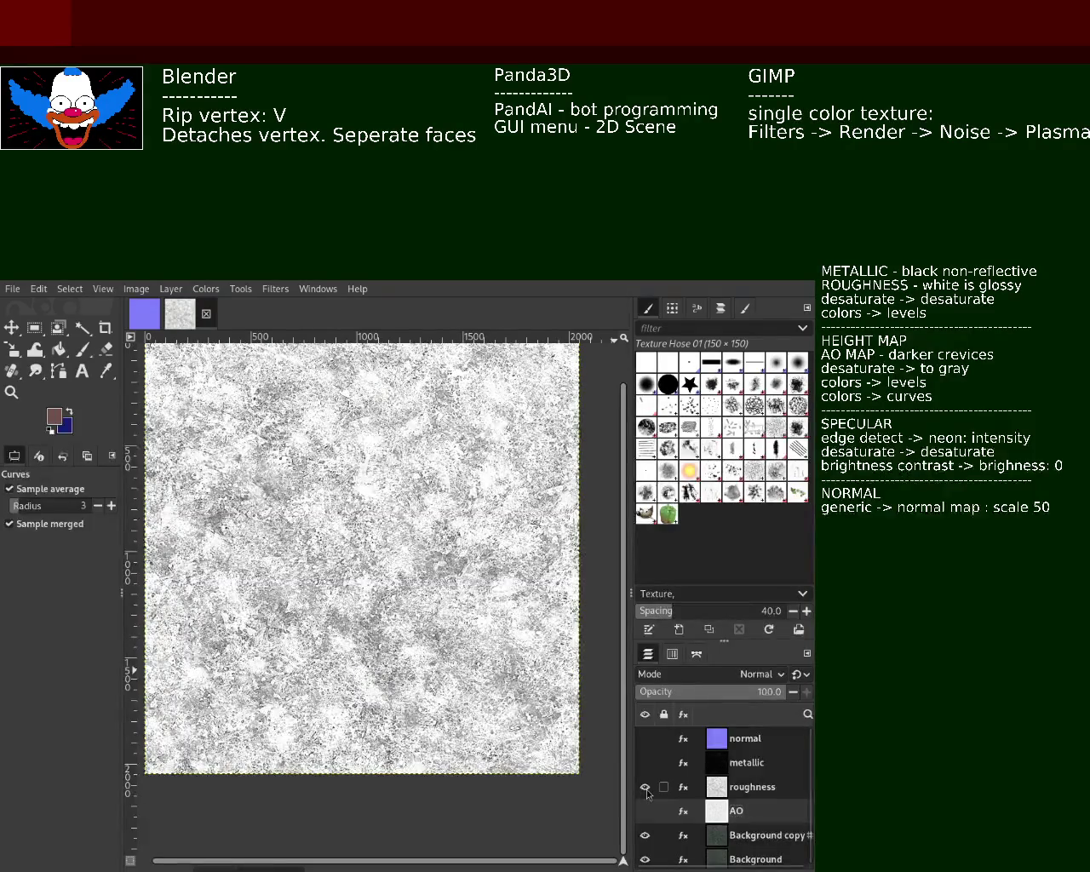
left_click(645, 787)
left_click(644, 811)
left_click(645, 811)
left_click(644, 811)
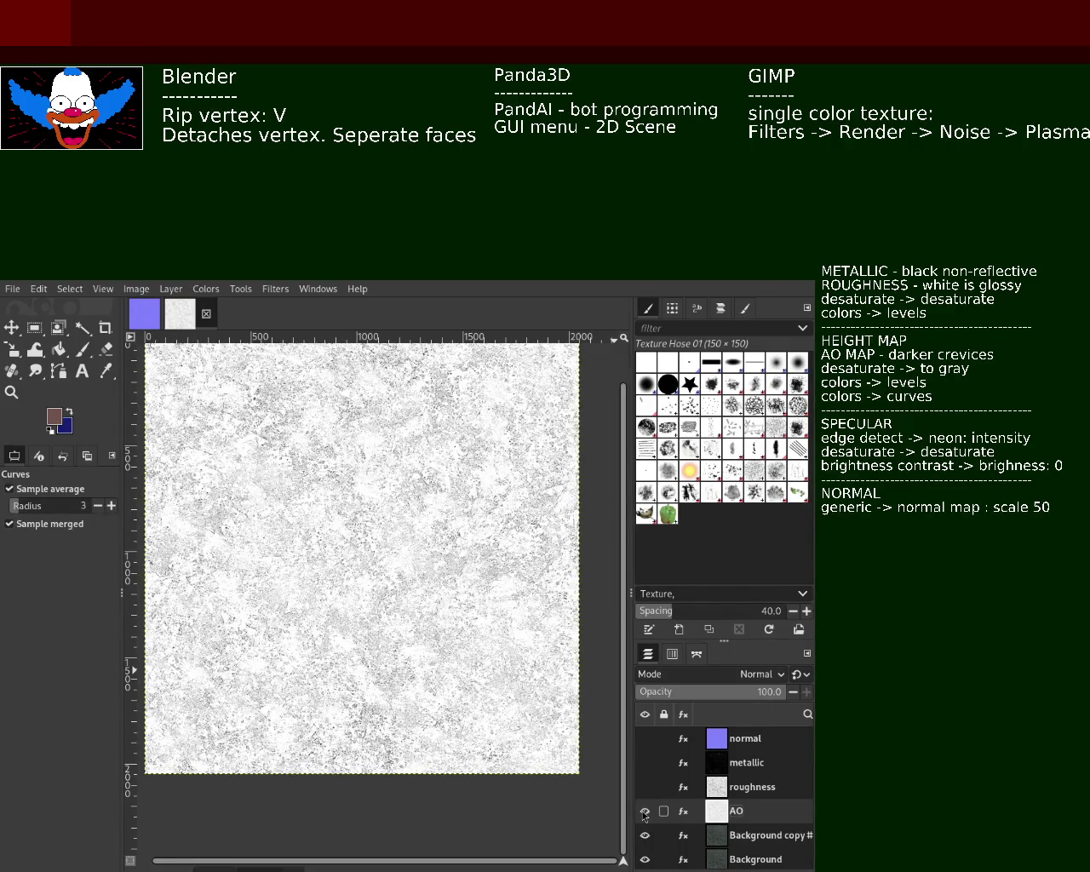
left_click(645, 812)
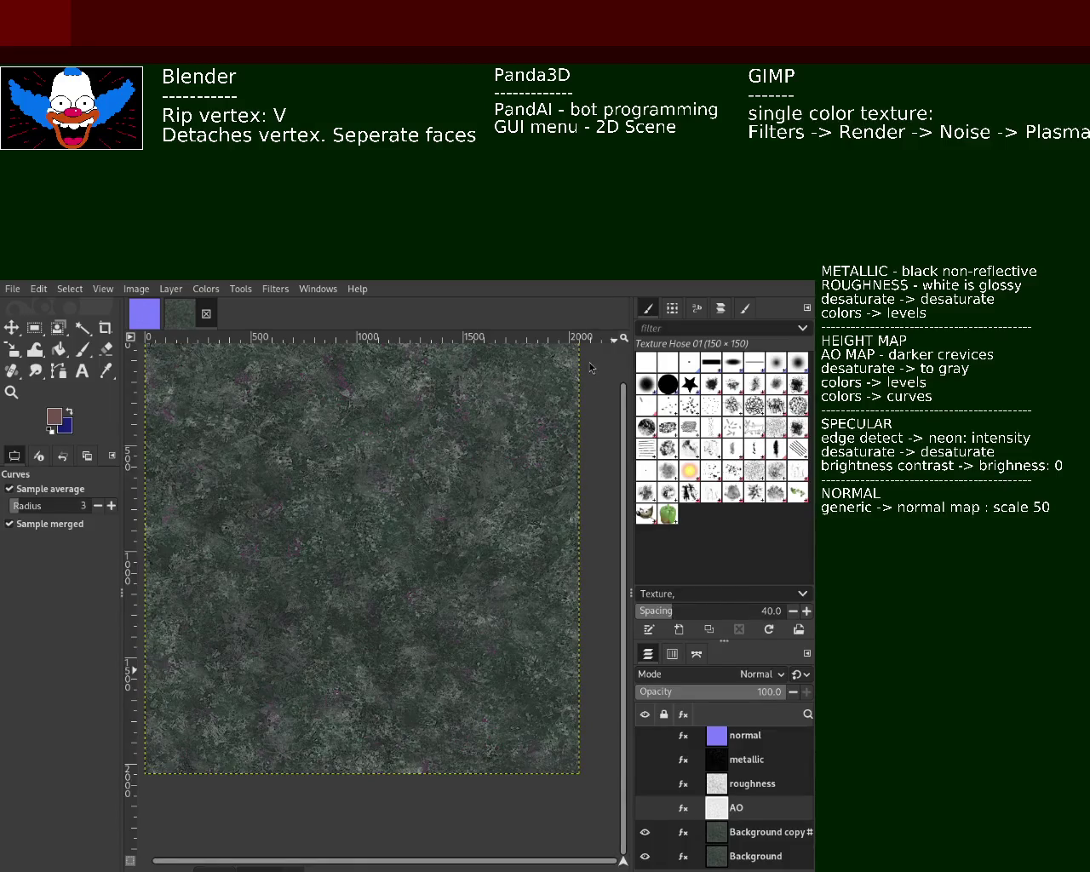
left_click(750, 838)
Rename the Background copy layer to 'specular' and reapply the last filter with Ctrl+F.
double_click(750, 838)
type("specular")
key("Return")
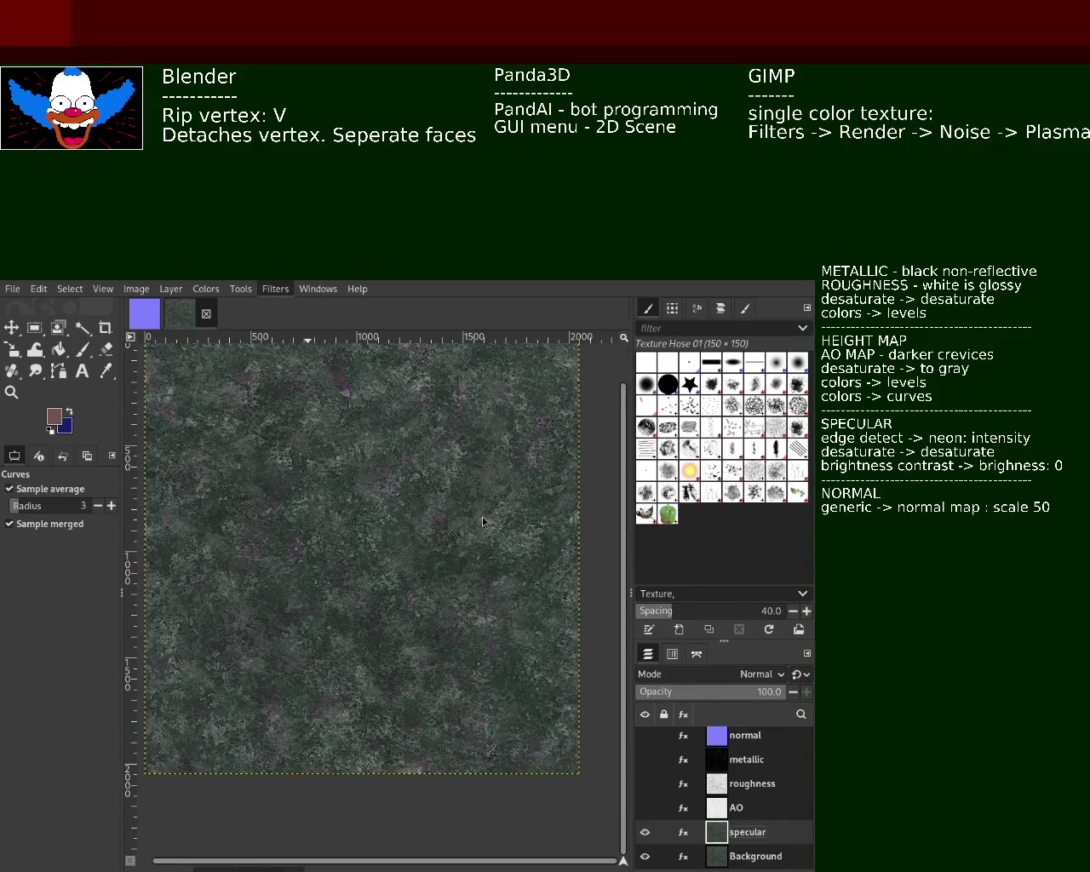
key("ctrl+f")
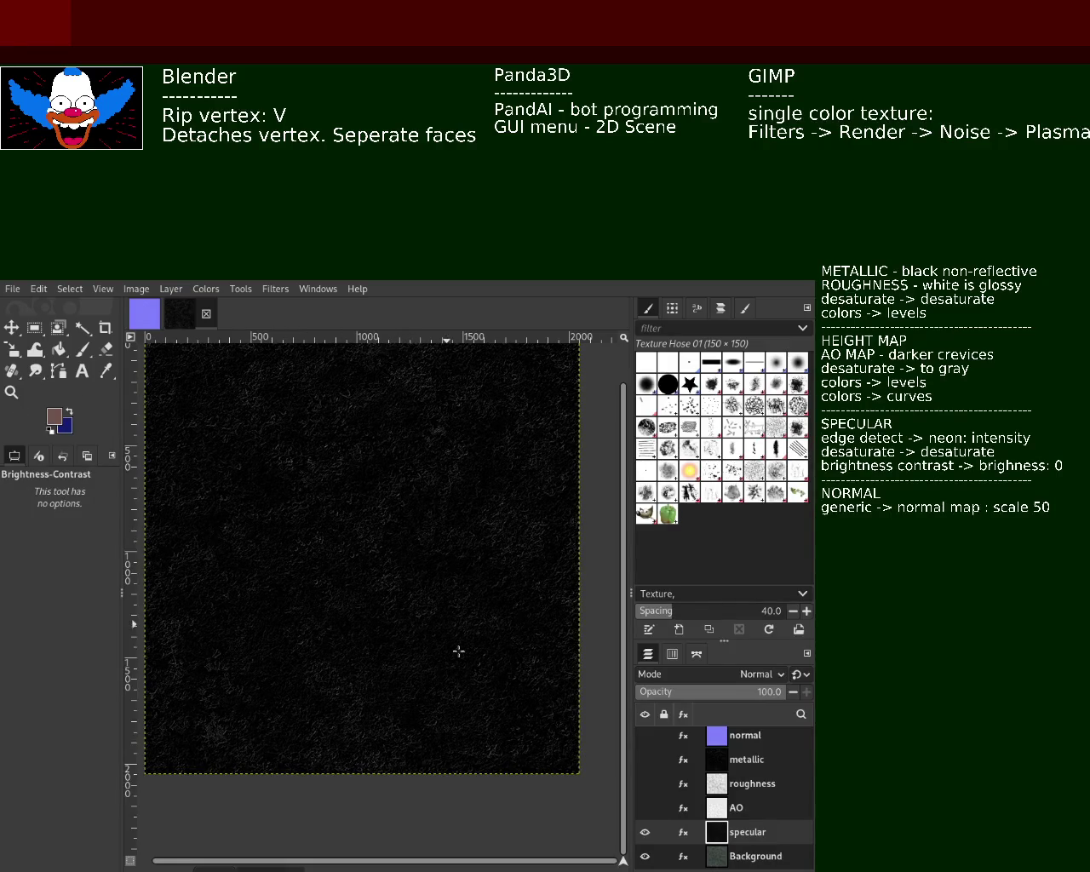
mouse_move(654, 738)
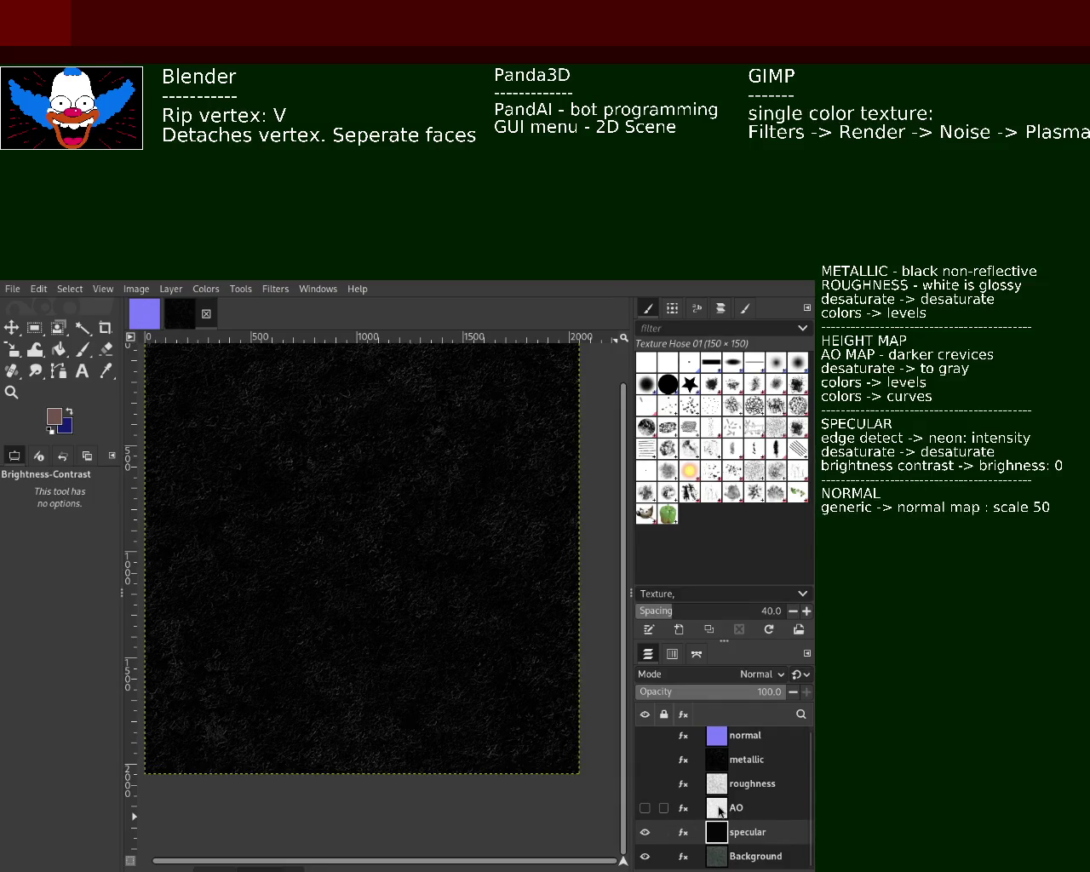
Show the normal, metallic, roughness and AO layers again and flick the normal map to compare.
left_click(645, 736)
left_click(644, 760)
left_click(645, 784)
left_click(645, 808)
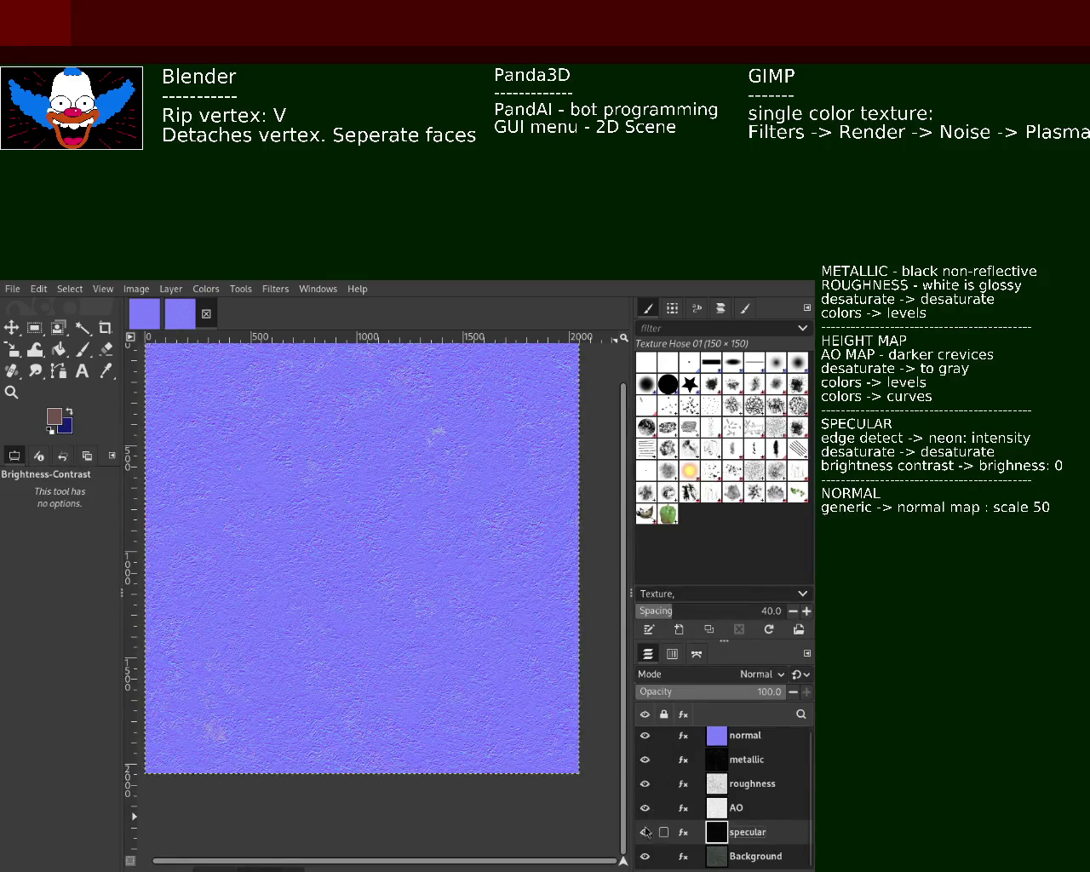
left_click(644, 736)
left_click(645, 736)
key("BackSpace")
key("BackSpace")
Hide the normal map and flip between the normal, metallic and roughness views.
left_click(644, 736)
left_click(645, 756)
left_click(647, 760)
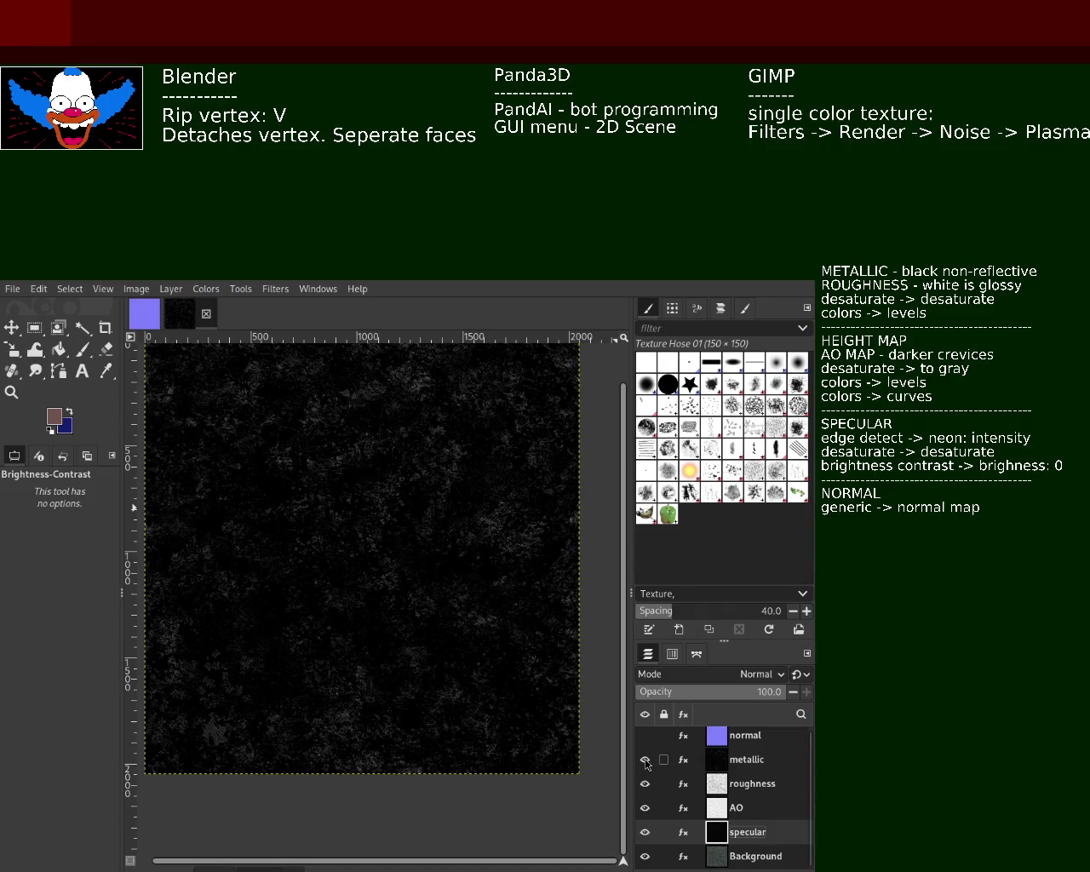
left_click(646, 759)
left_click(646, 760)
left_click(645, 735)
left_click(644, 735)
left_click(644, 759)
Compare the roughness map against the AO map by toggling their visibility.
left_click(645, 783)
left_click(645, 784)
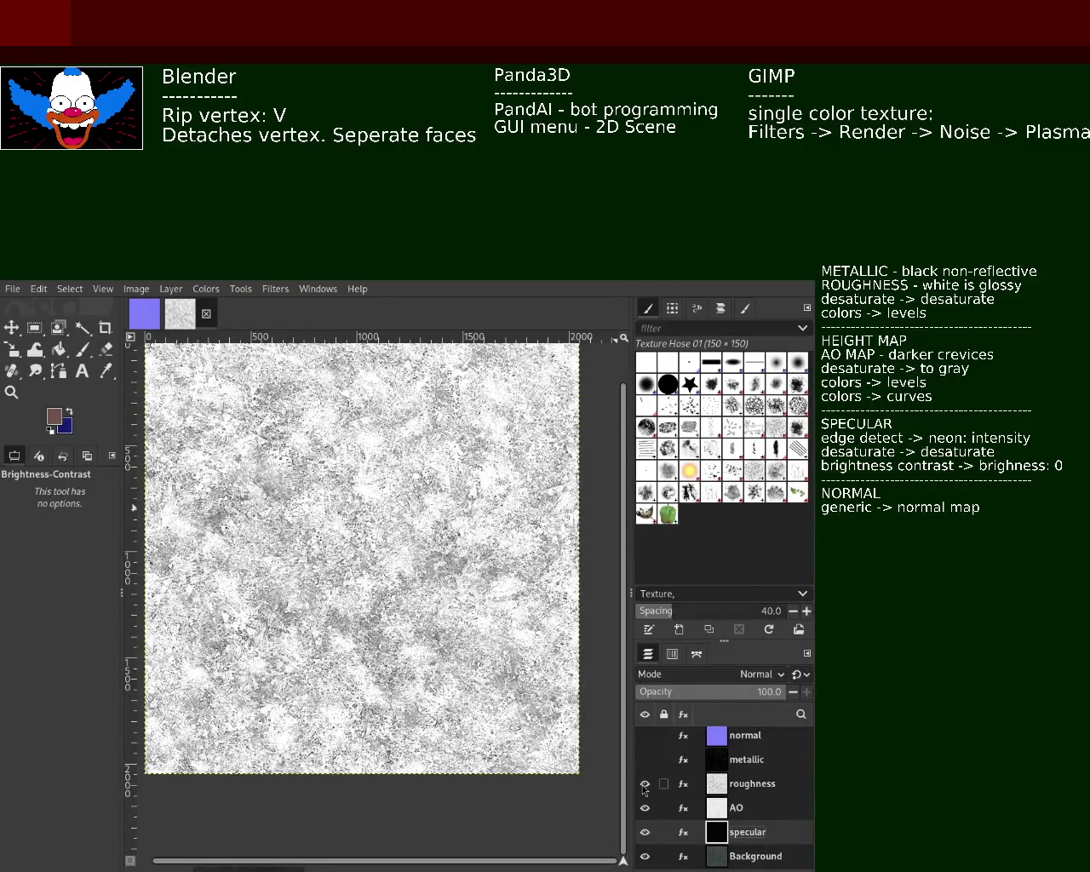
left_click(643, 785)
left_click(647, 808)
left_click(647, 808)
left_click(647, 809)
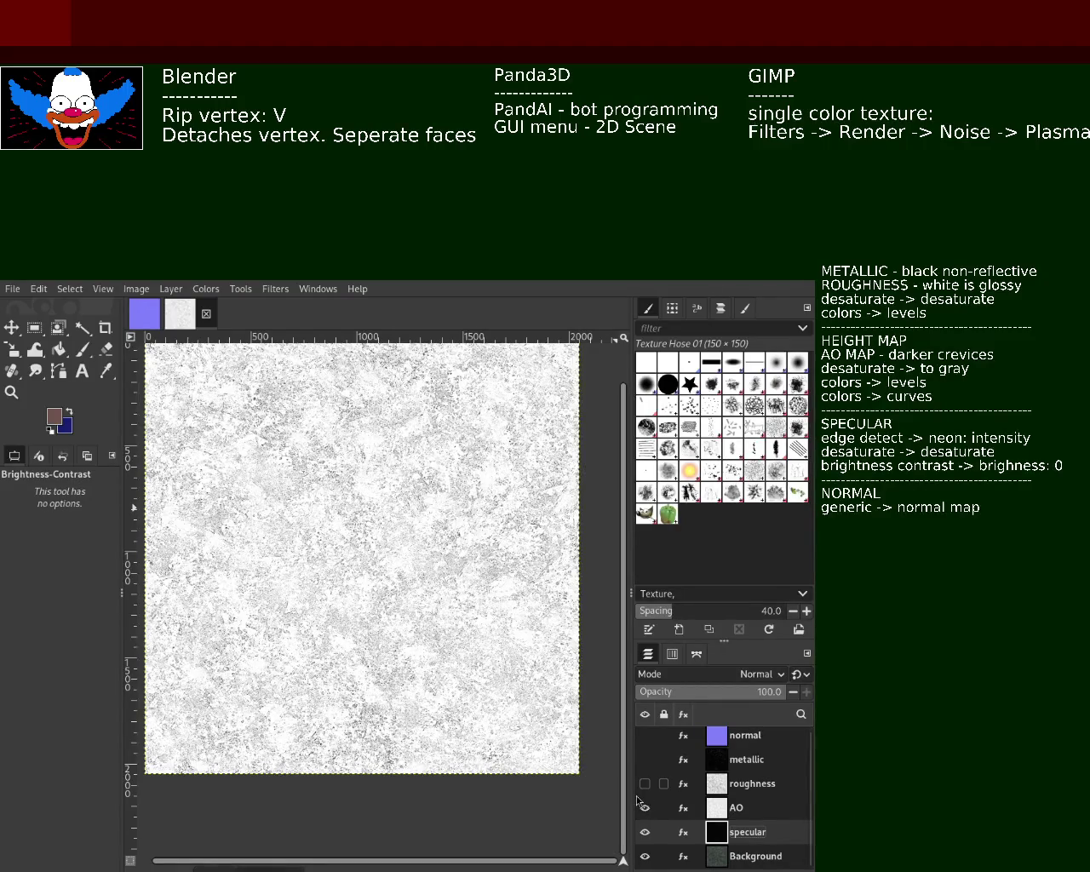
Hide the AO map and compare the specular map with the background.
left_click(644, 808)
left_click(645, 833)
left_click(645, 832)
left_click(645, 832)
Turn all map layers back on and make the normal layer active.
left_click(645, 807)
left_click(644, 784)
left_click(645, 759)
left_click(645, 735)
left_click(645, 832)
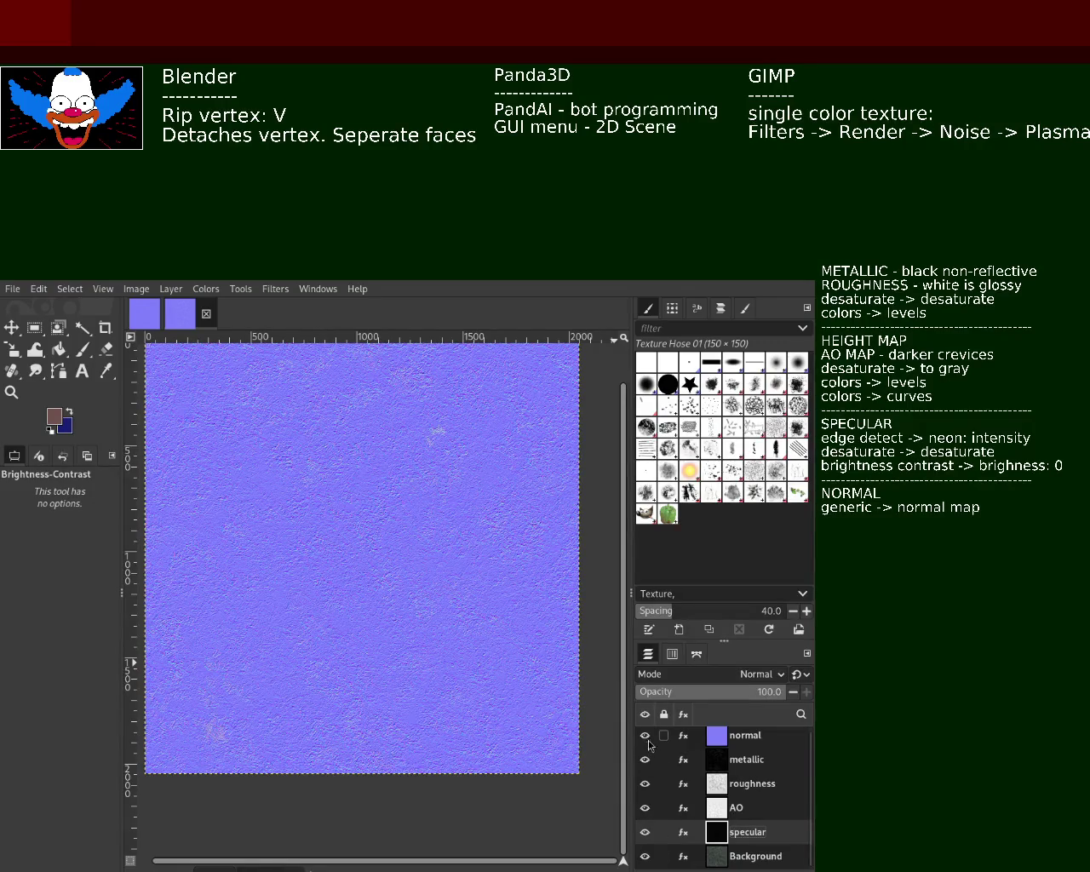
left_click(729, 746)
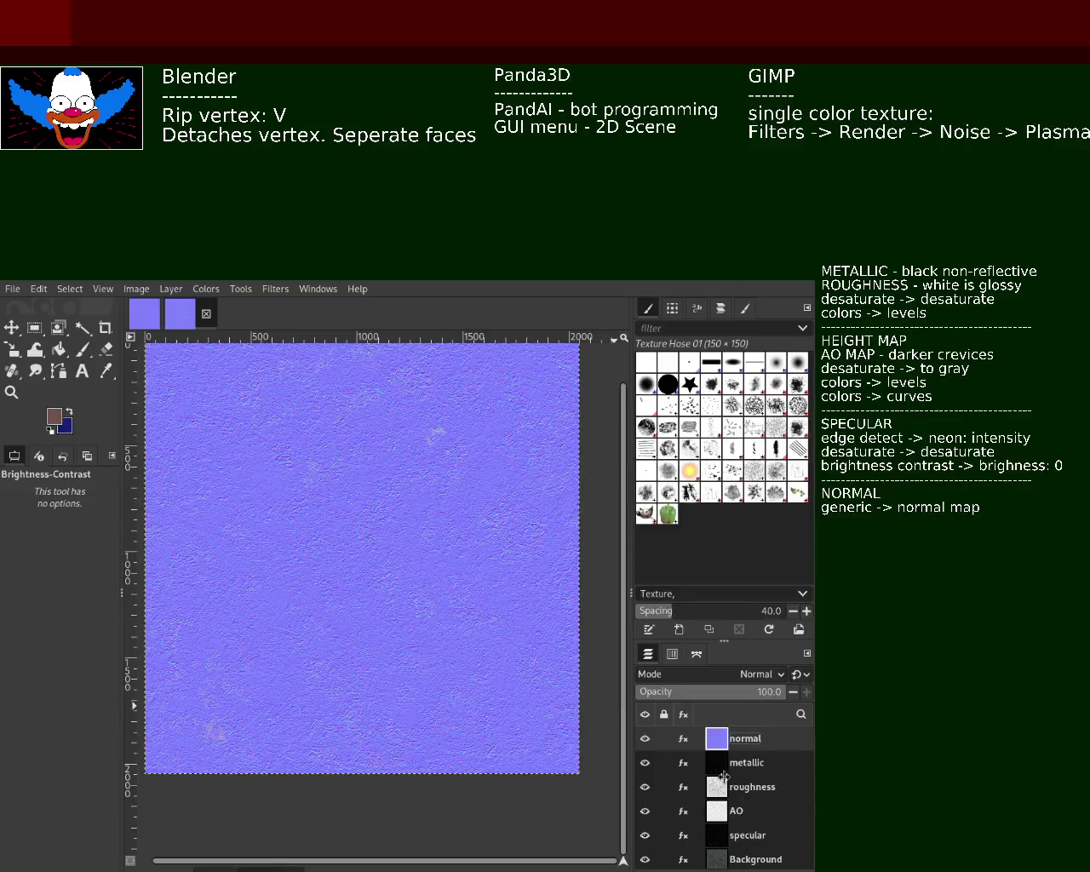
Export the normal, metallic and roughness maps, hiding each layer in turn, then export AO.
key("ctrl+e")
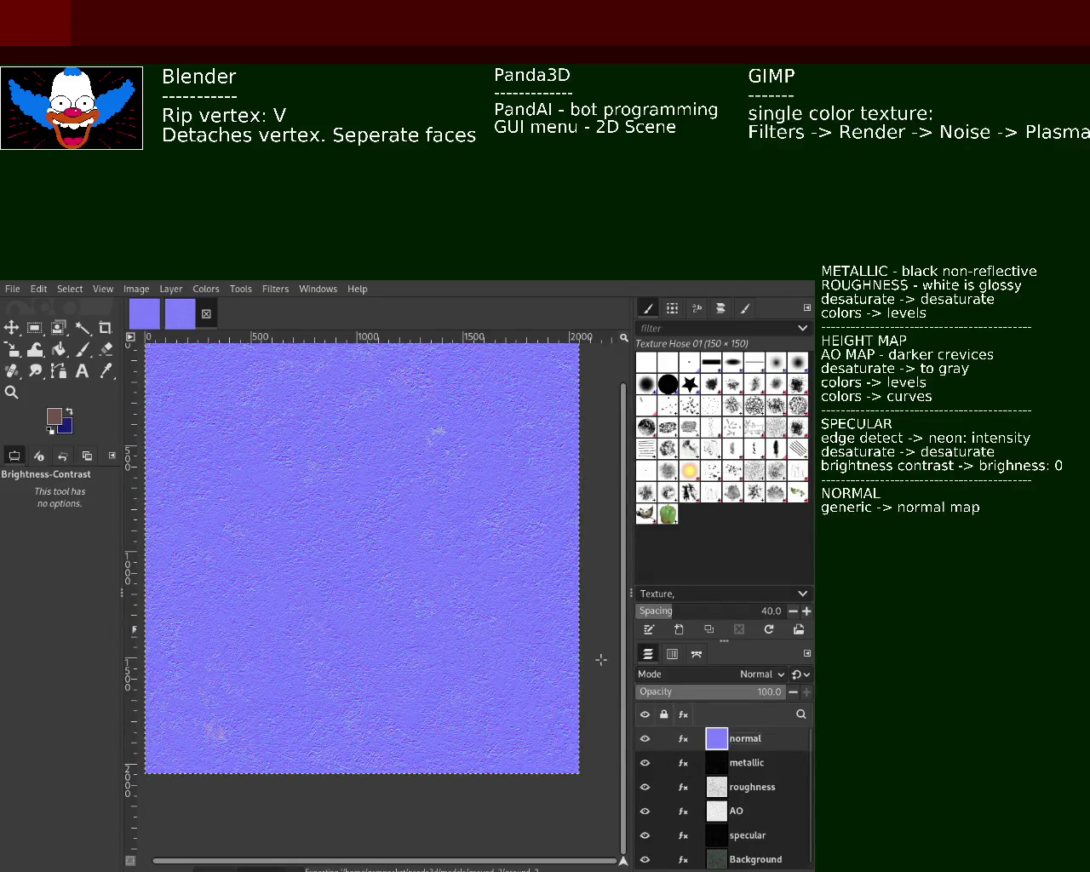
left_click(645, 738)
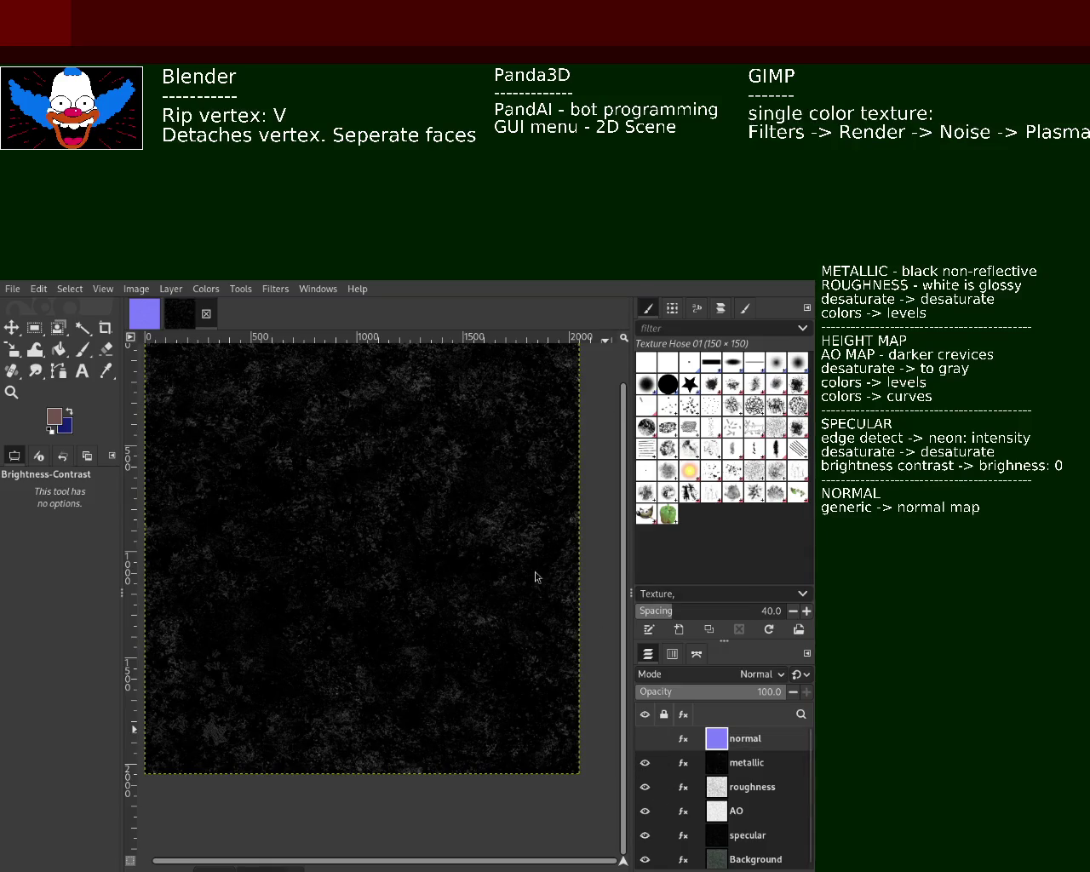
key("ctrl+e")
left_click(644, 763)
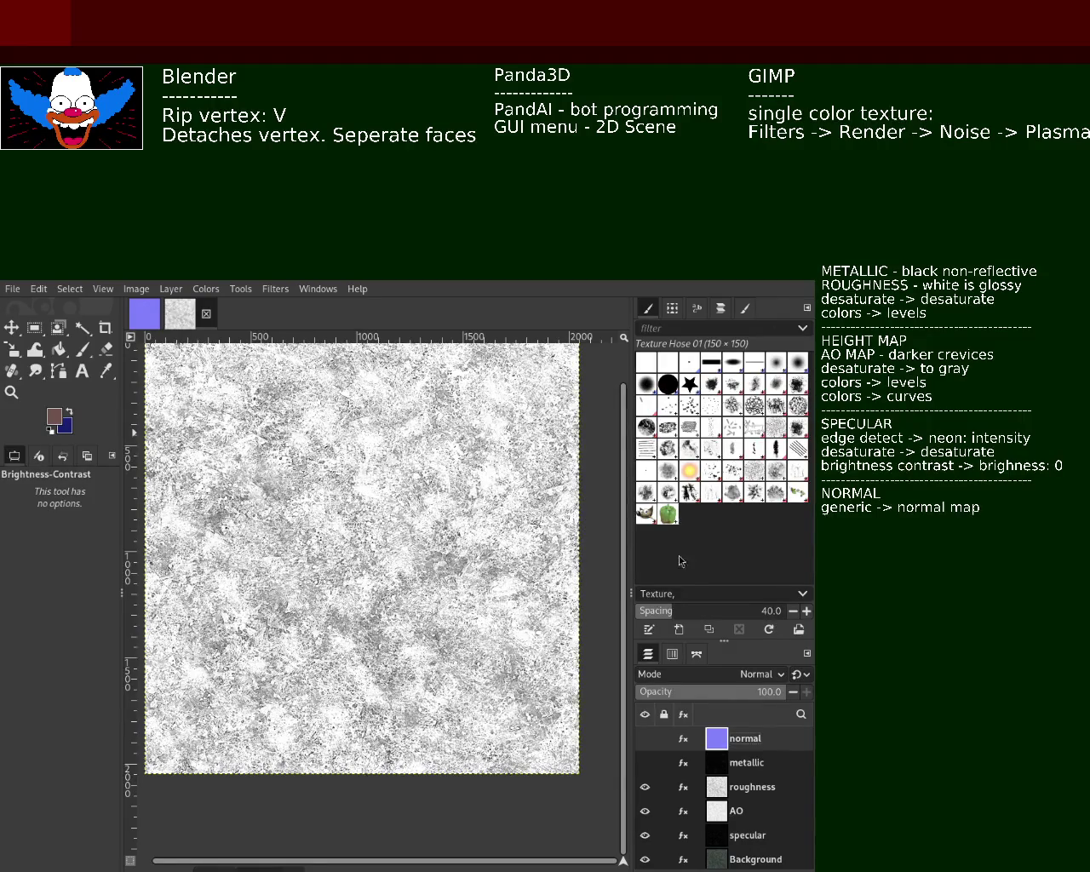
key("ctrl+e")
left_click(644, 787)
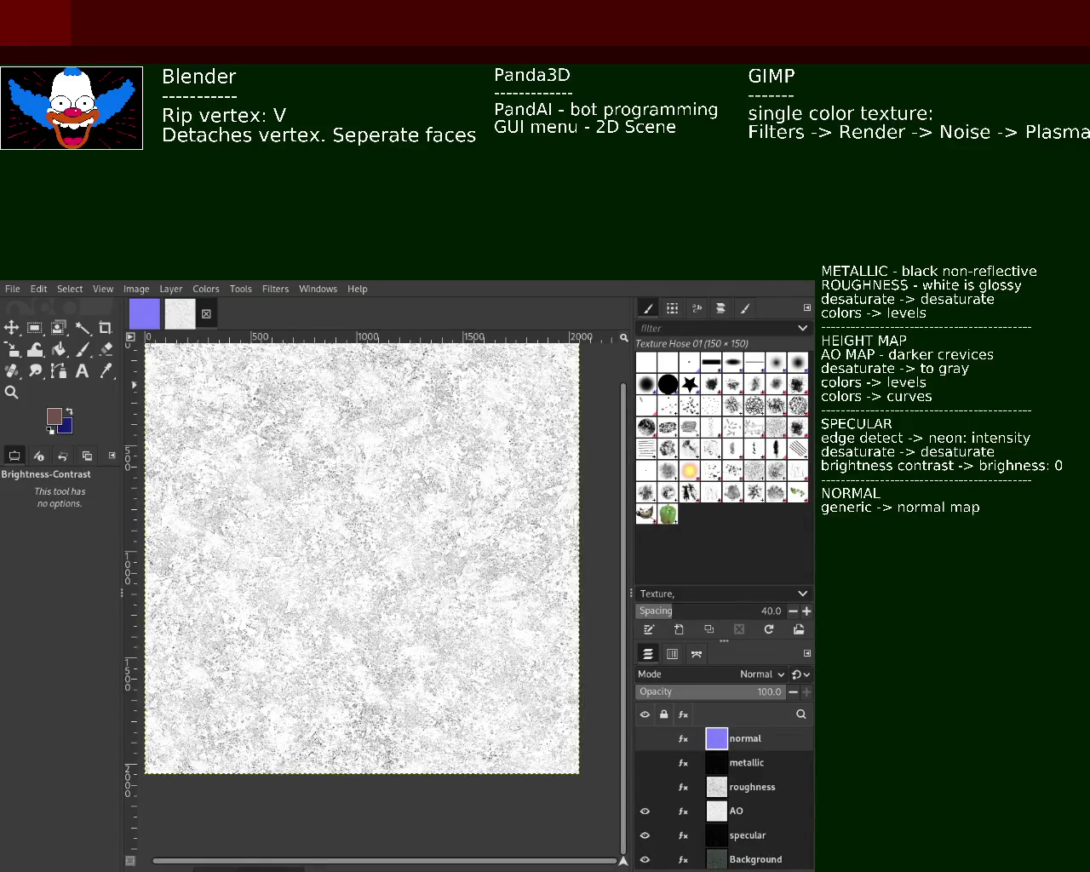
mouse_move(663, 836)
key("ctrl+e")
Export the specular map, then re-export the AO map and the specular map.
left_click(645, 811)
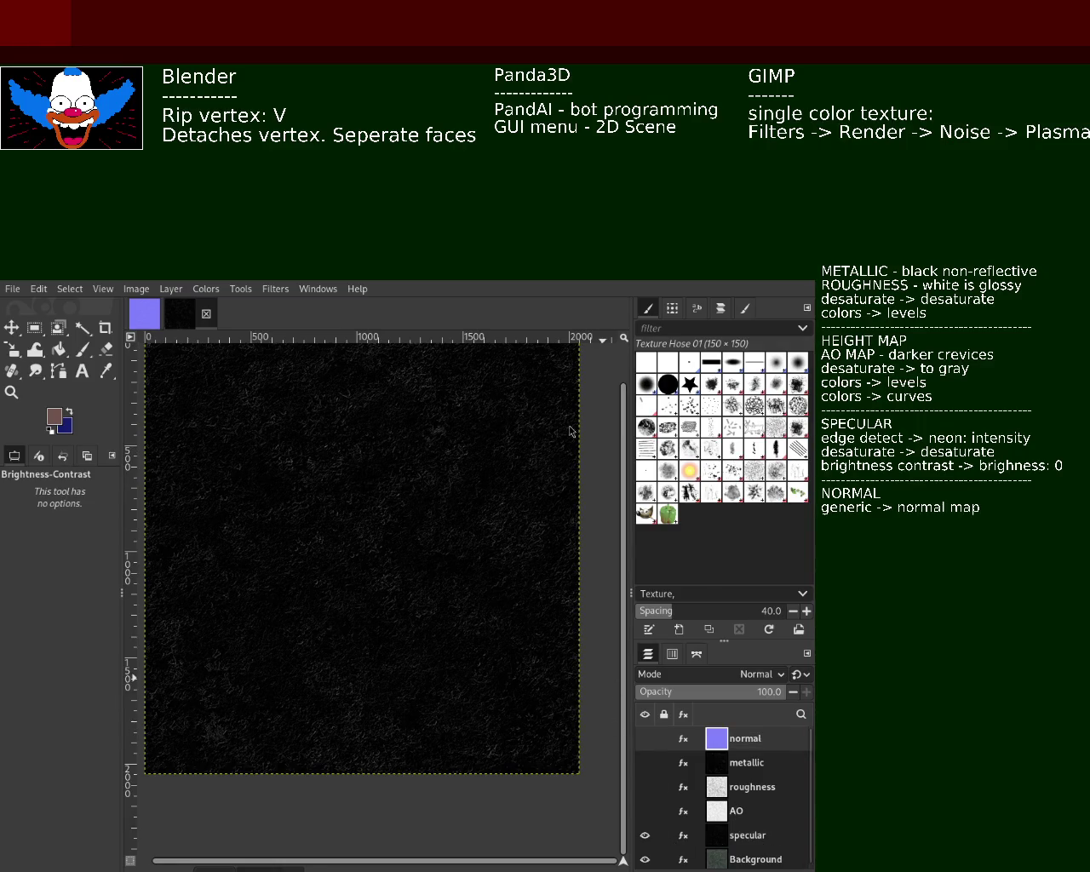
key("ctrl+e")
left_click(644, 811)
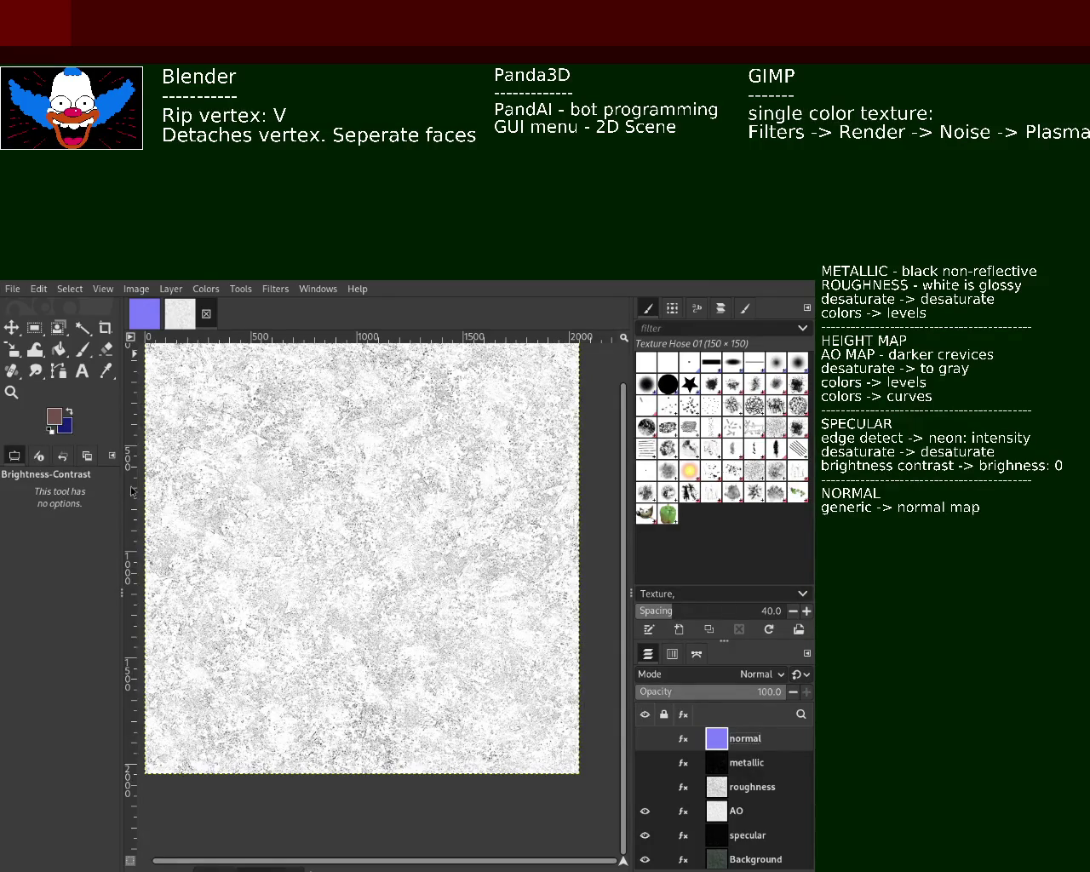
key("ctrl+e")
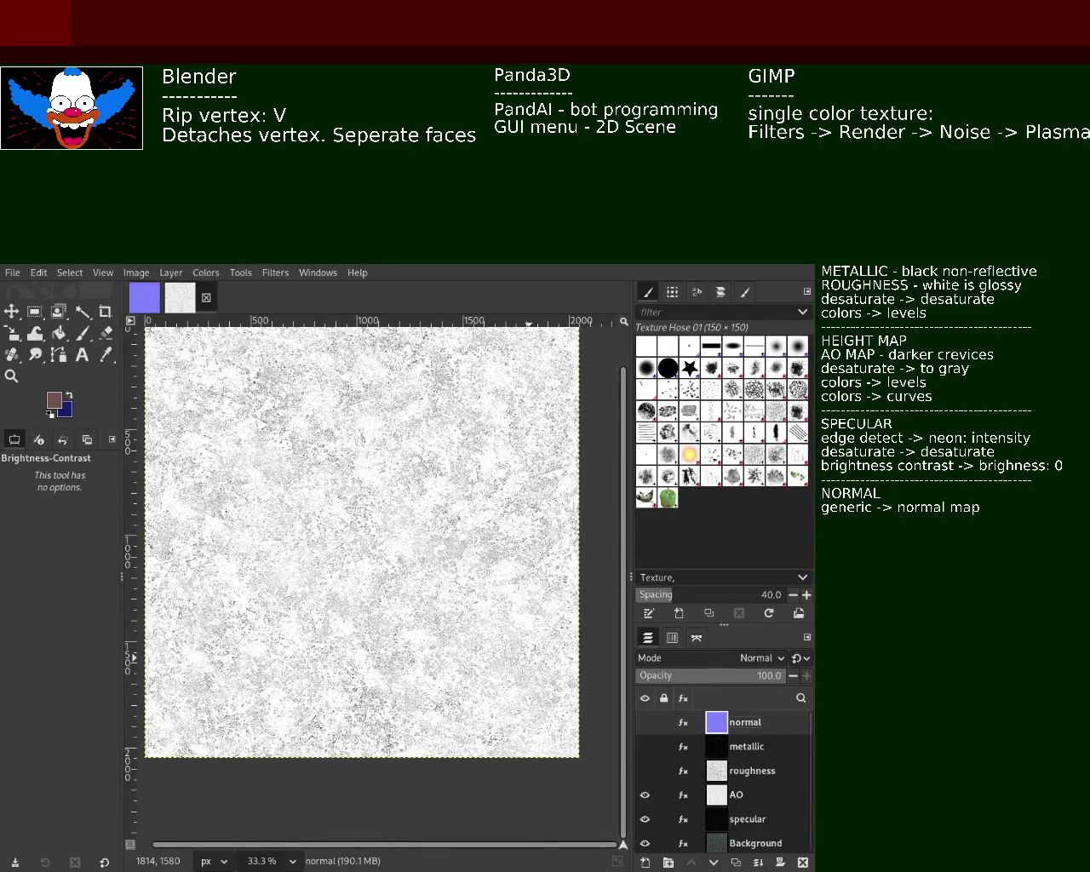
left_click(644, 795)
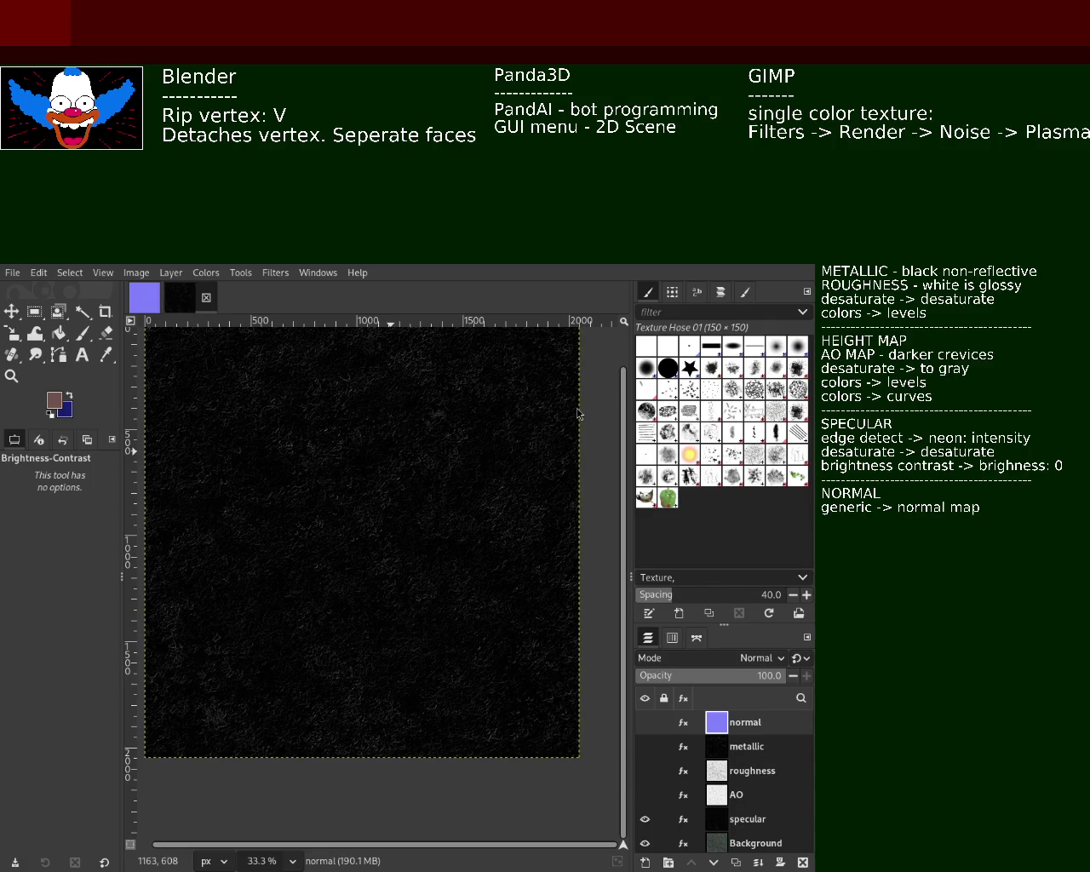
key("ctrl+e")
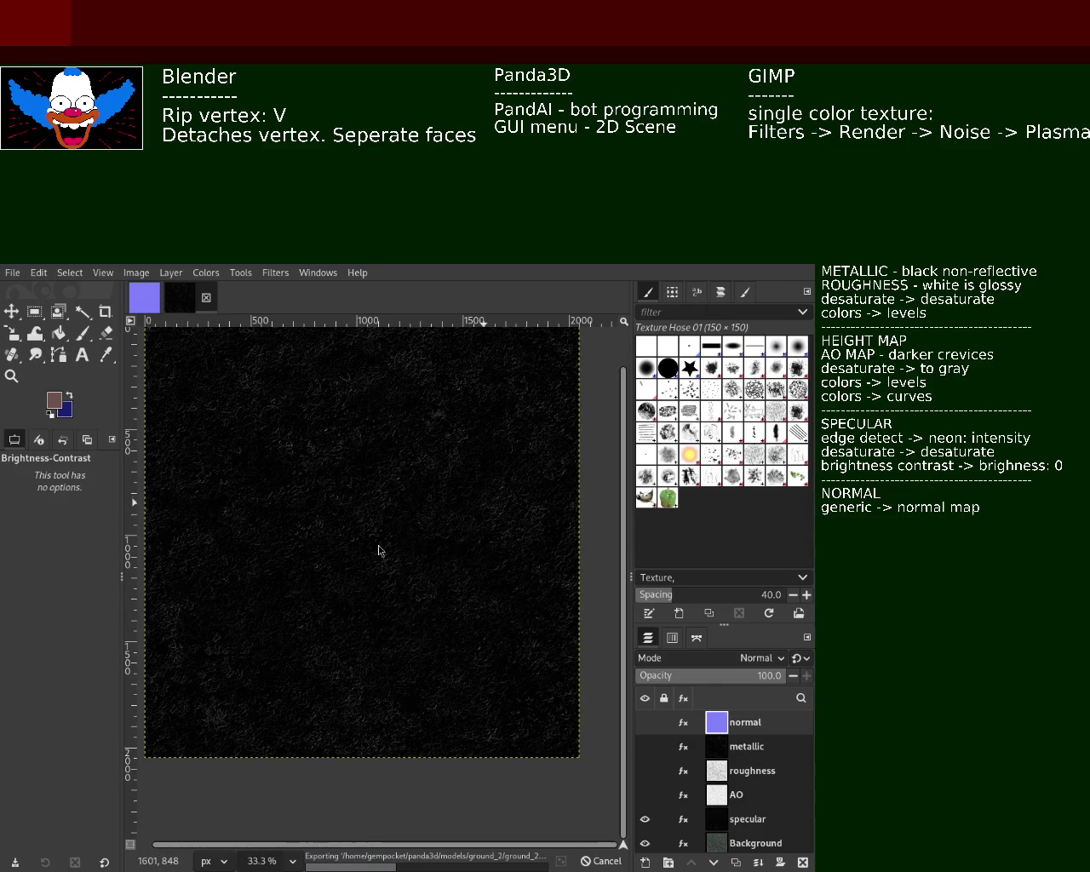
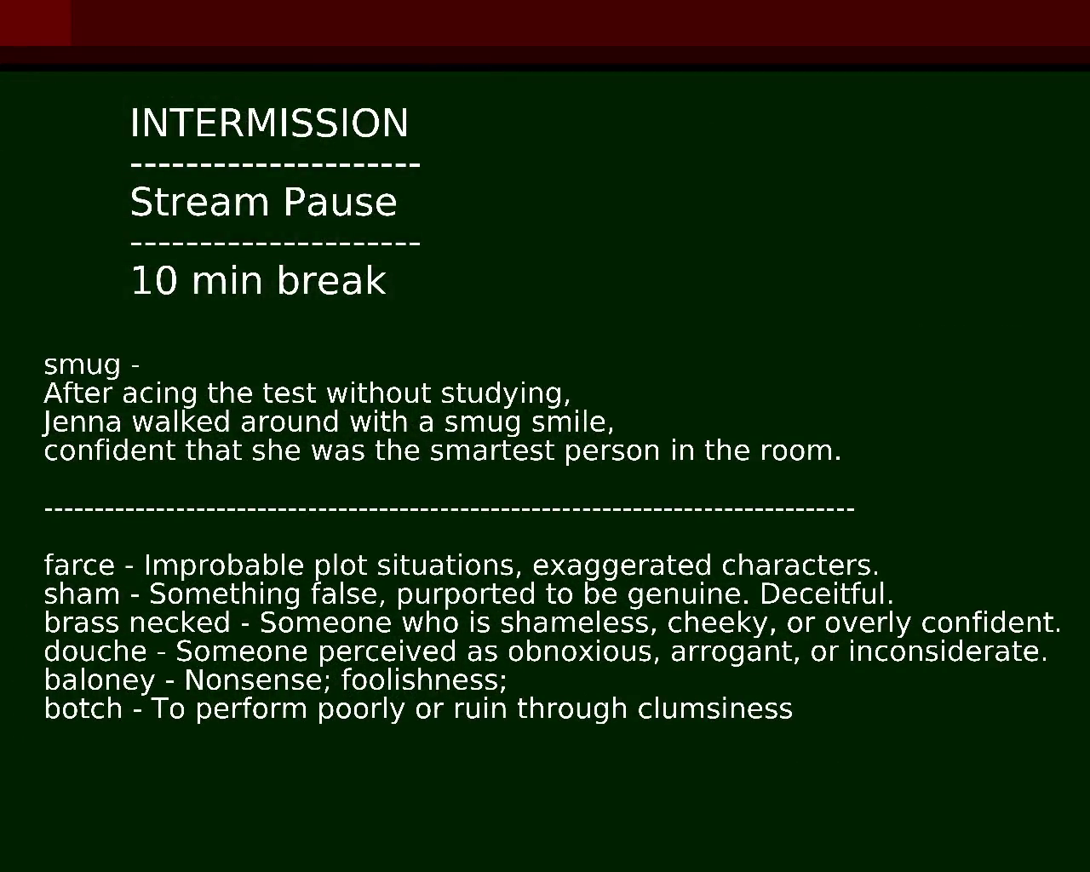
Add a no-brainer entry and change the dashes after botch and baloney to colons.
type("no-brainer :")
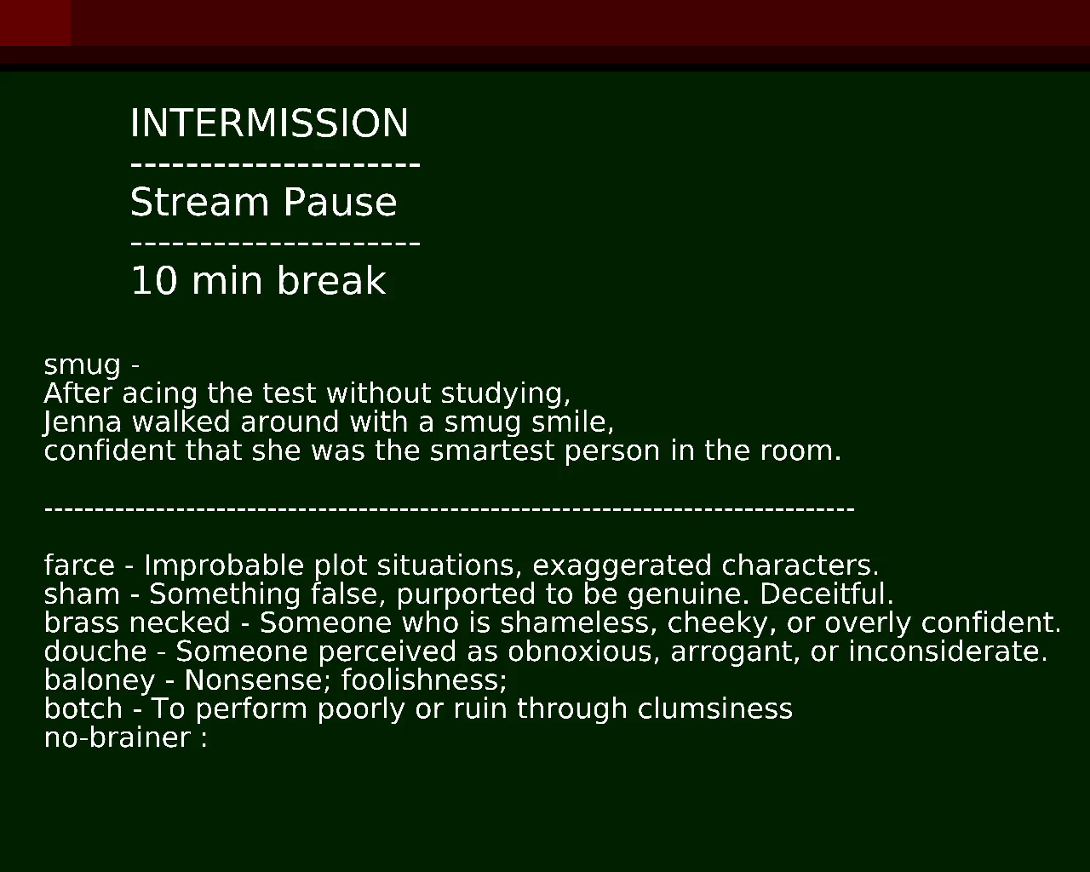
key("BackSpace")
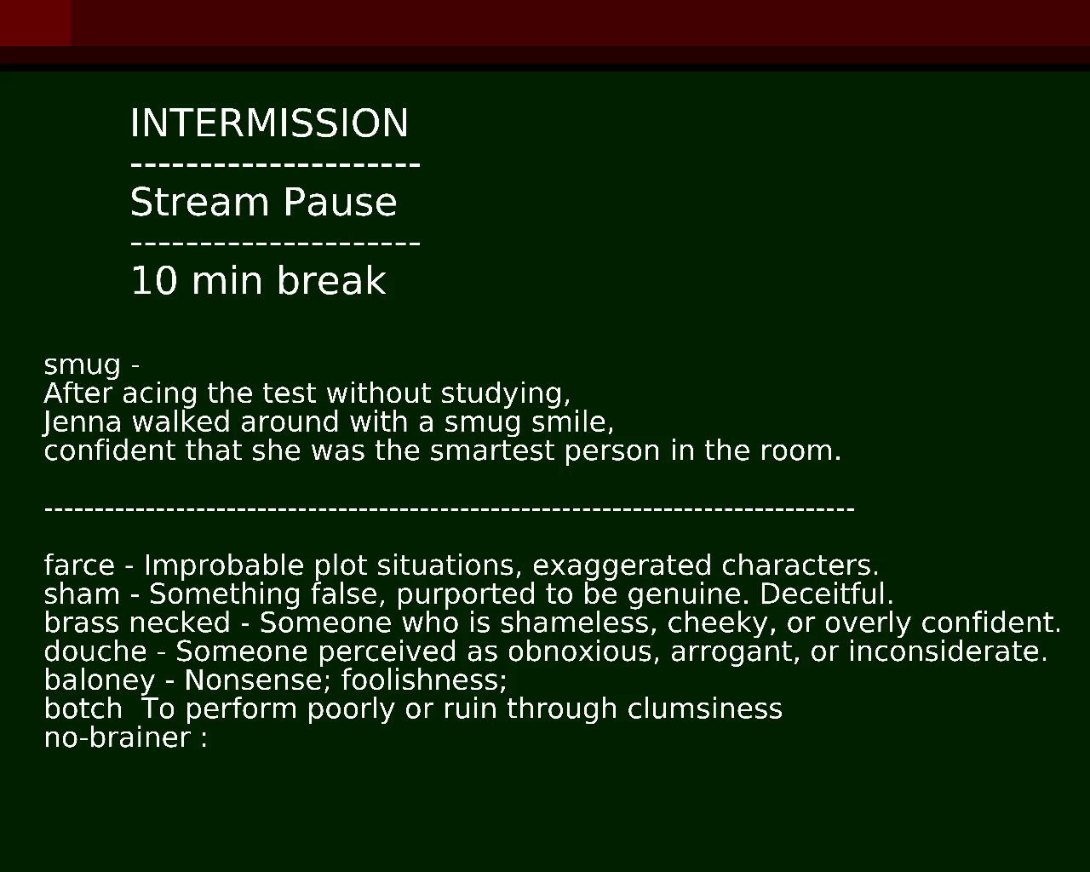
type(":")
key("BackSpace")
type(":")
Replace the dashes after douche, brass necked and sham with colons.
key("BackSpace")
type(":")
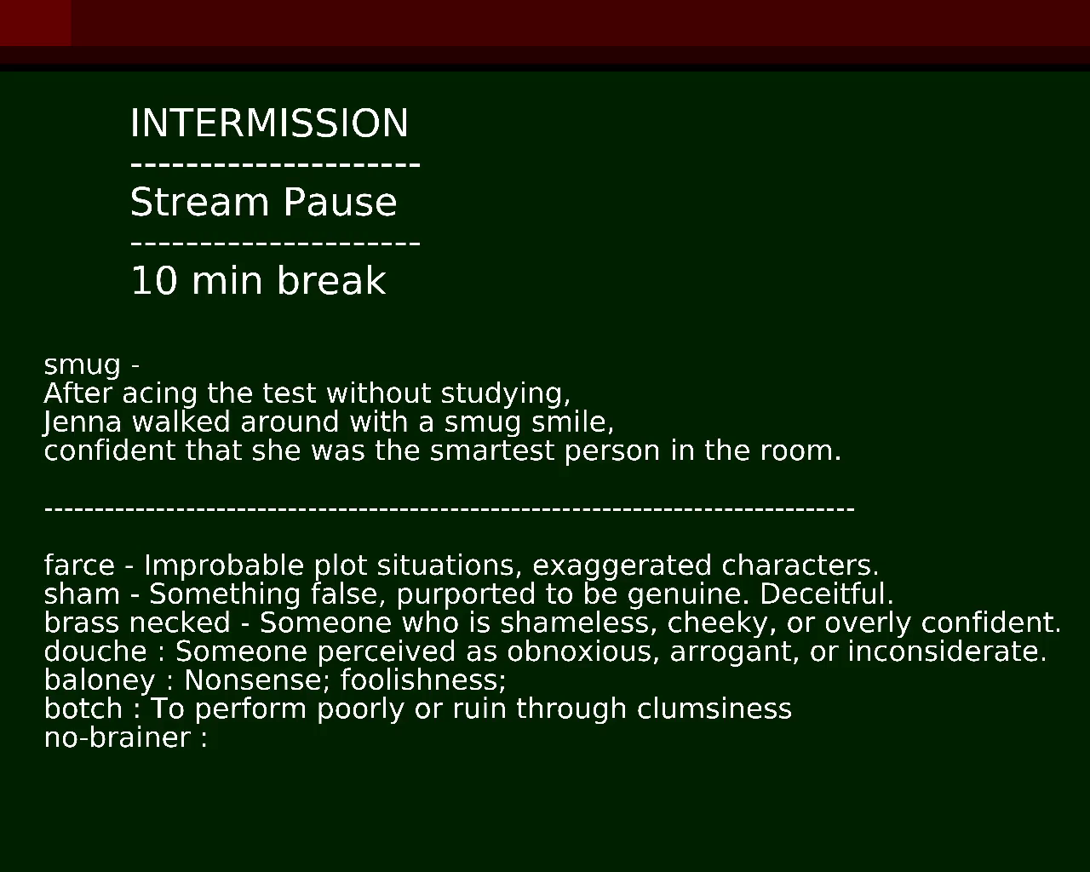
key("BackSpace")
type(":")
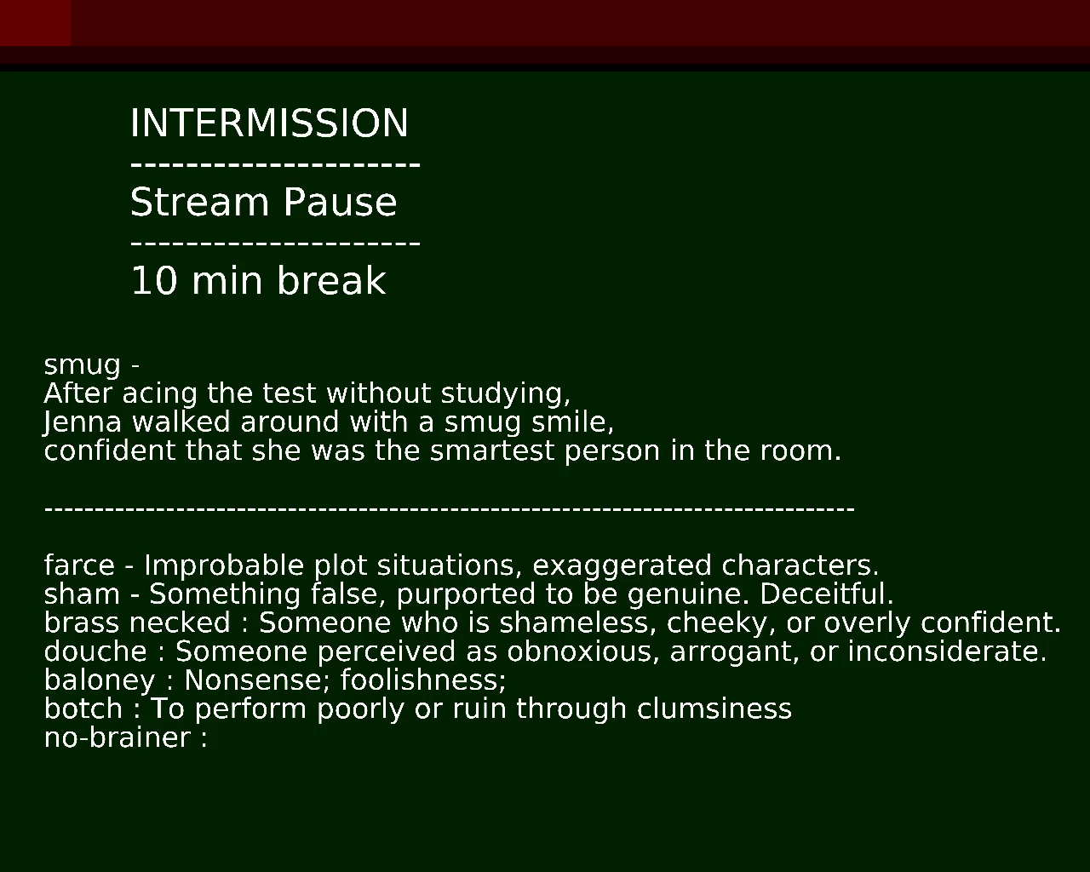
key("BackSpace")
type(":")
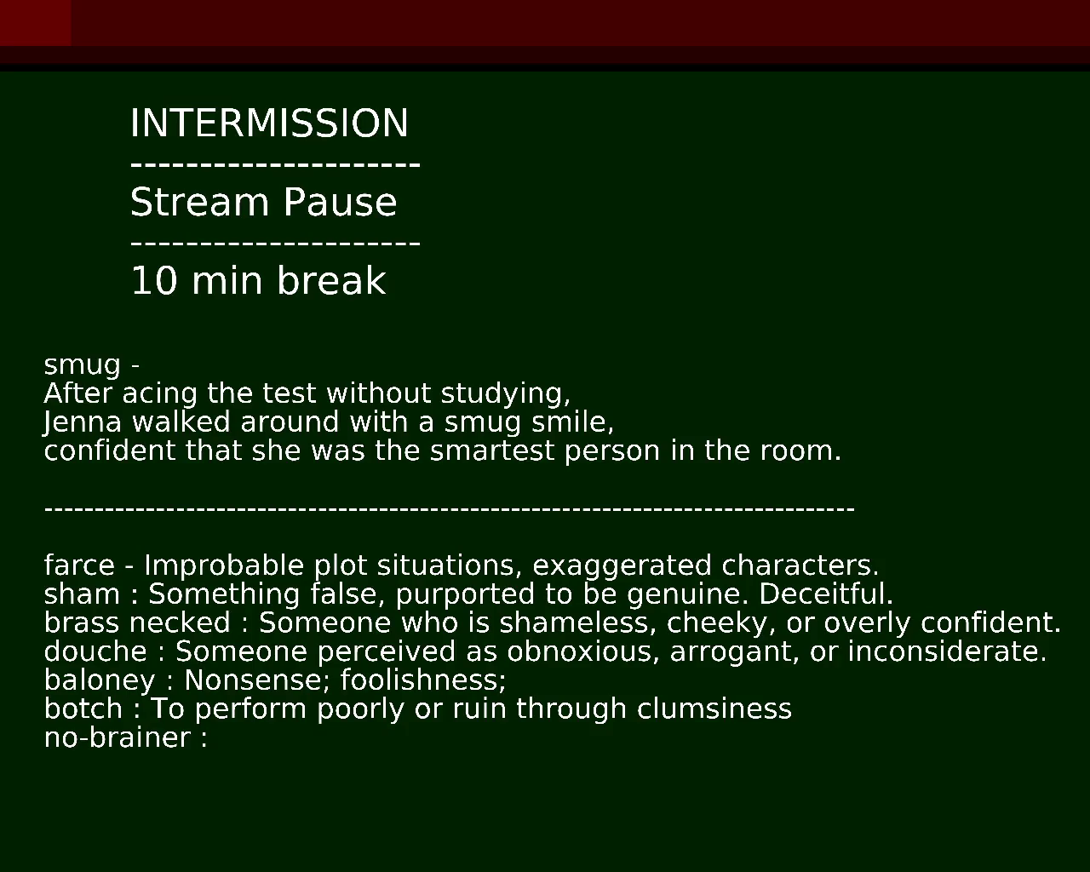
Paste the 'a choice or decision… little or no thought' definition after no-brainer and tidy the colon spacing.
type("a choice or decision, that is so obvious or easy as to require little or no thought.")
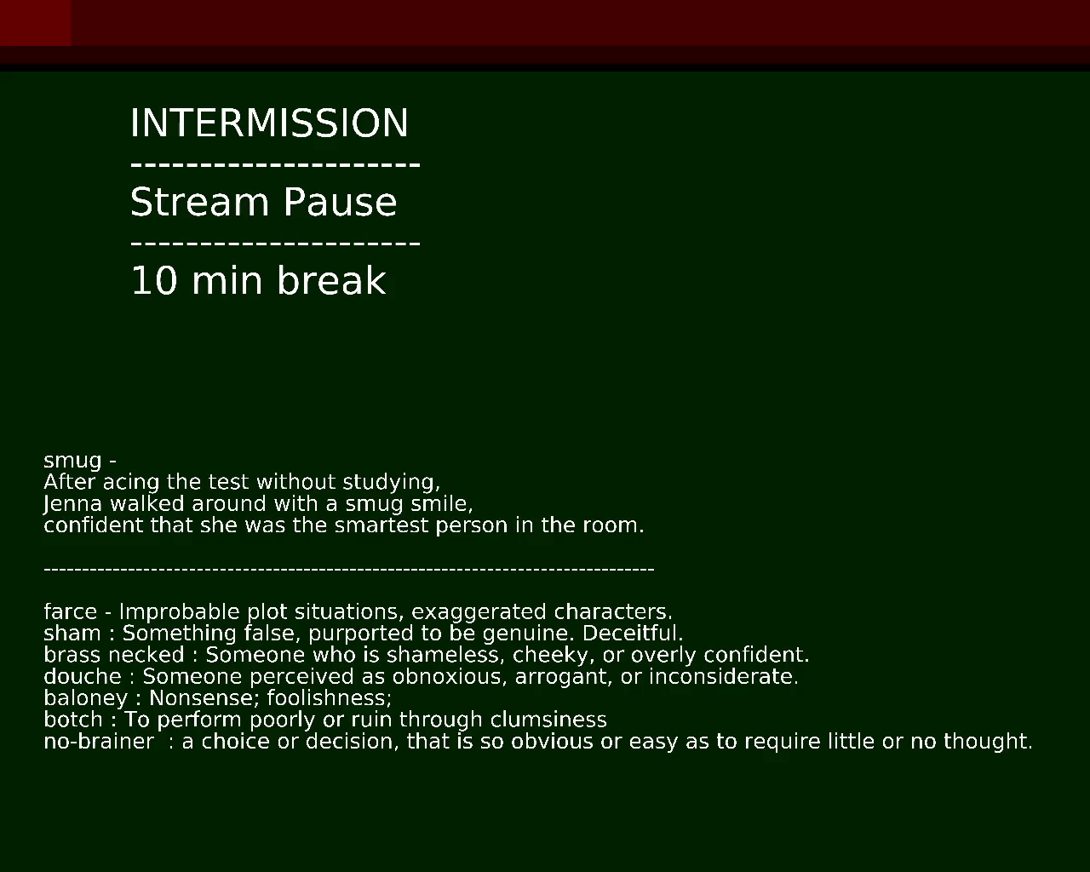
key("BackSpace")
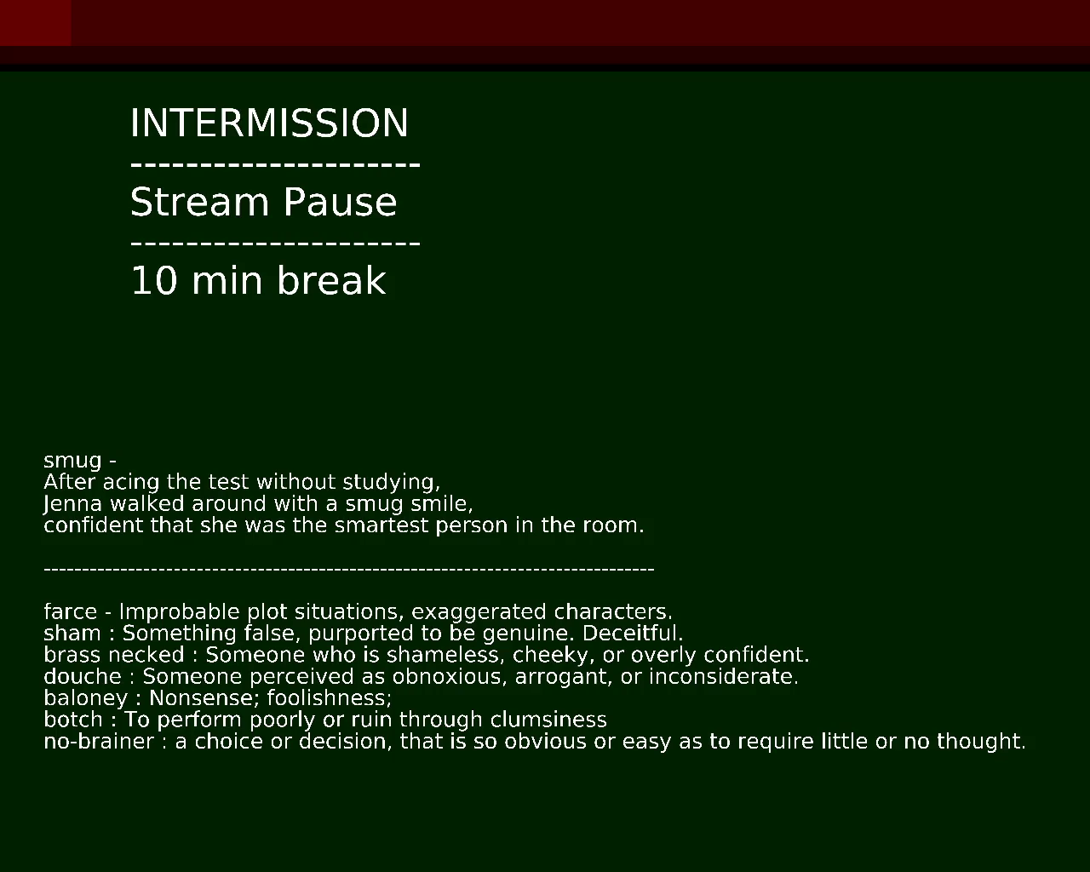
Insert '(offensively bold)' after cheeky in the brass necked definition, fixing the spelling.
type("(offensivly bold)")
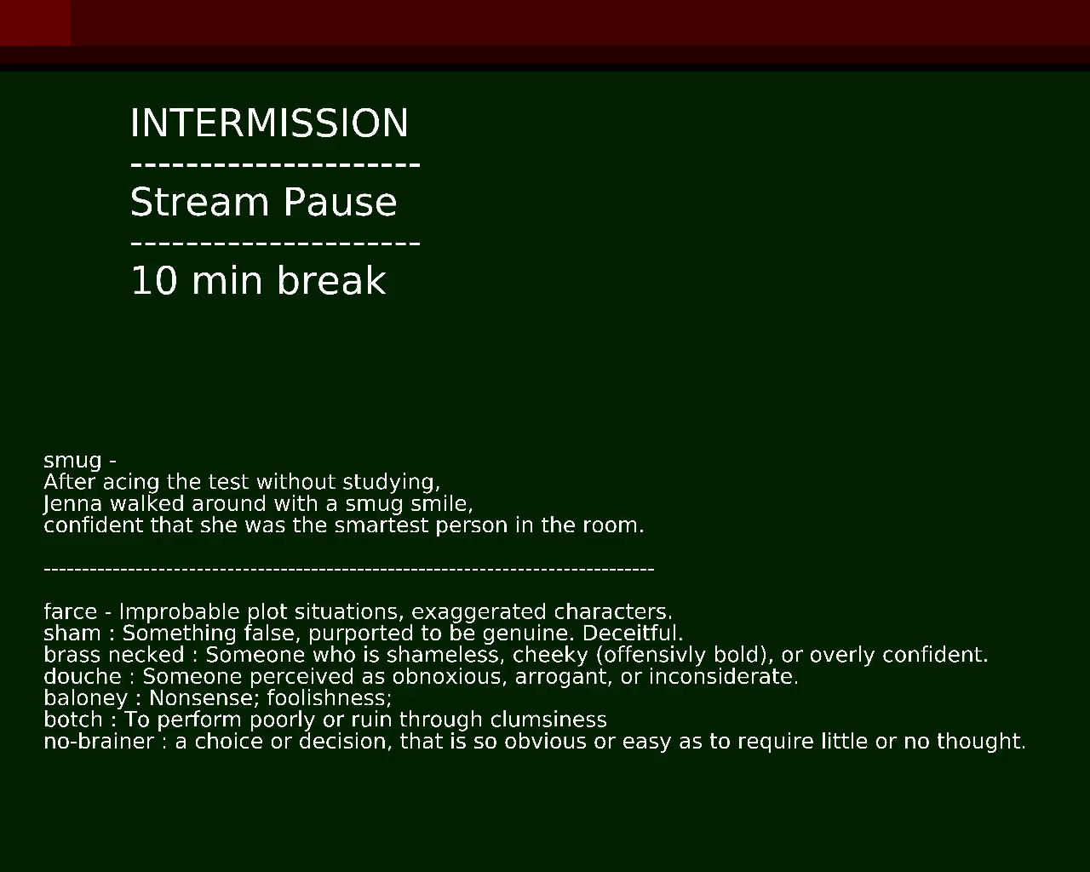
type("e")
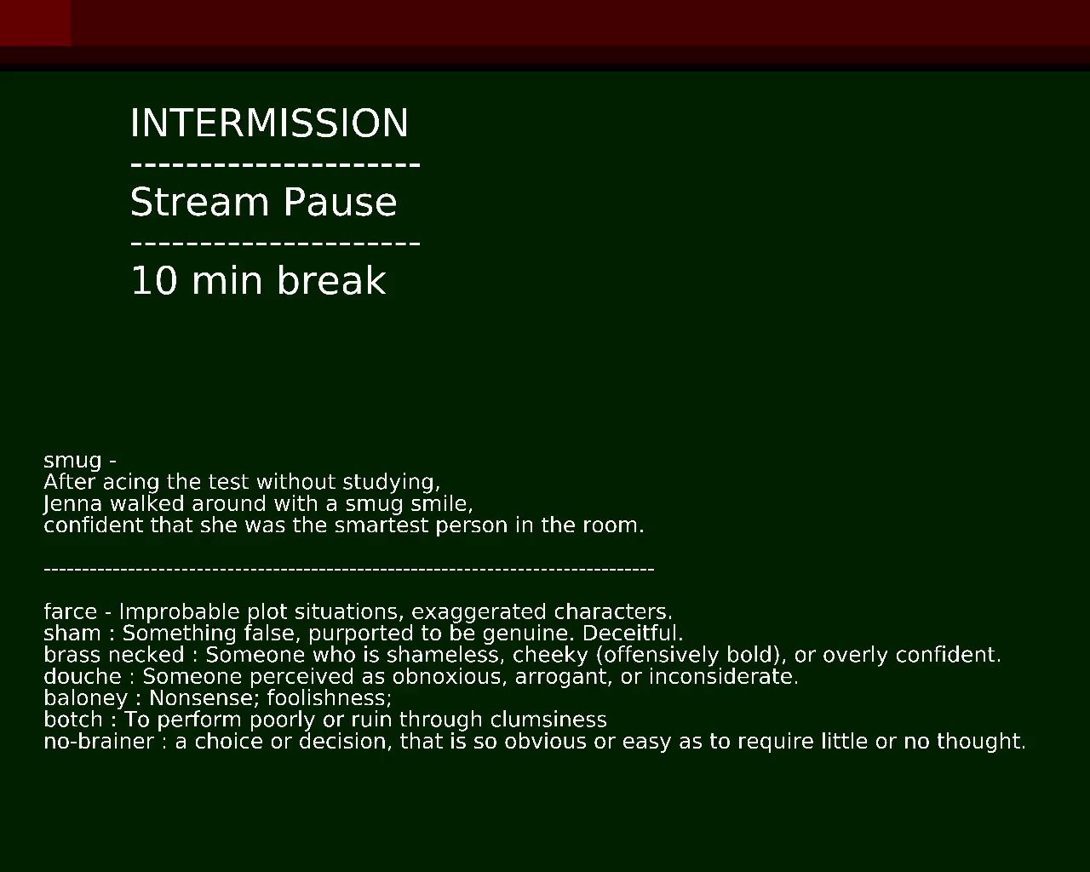
Replace the dash after farce with a colon.
key("BackSpace")
type(":")
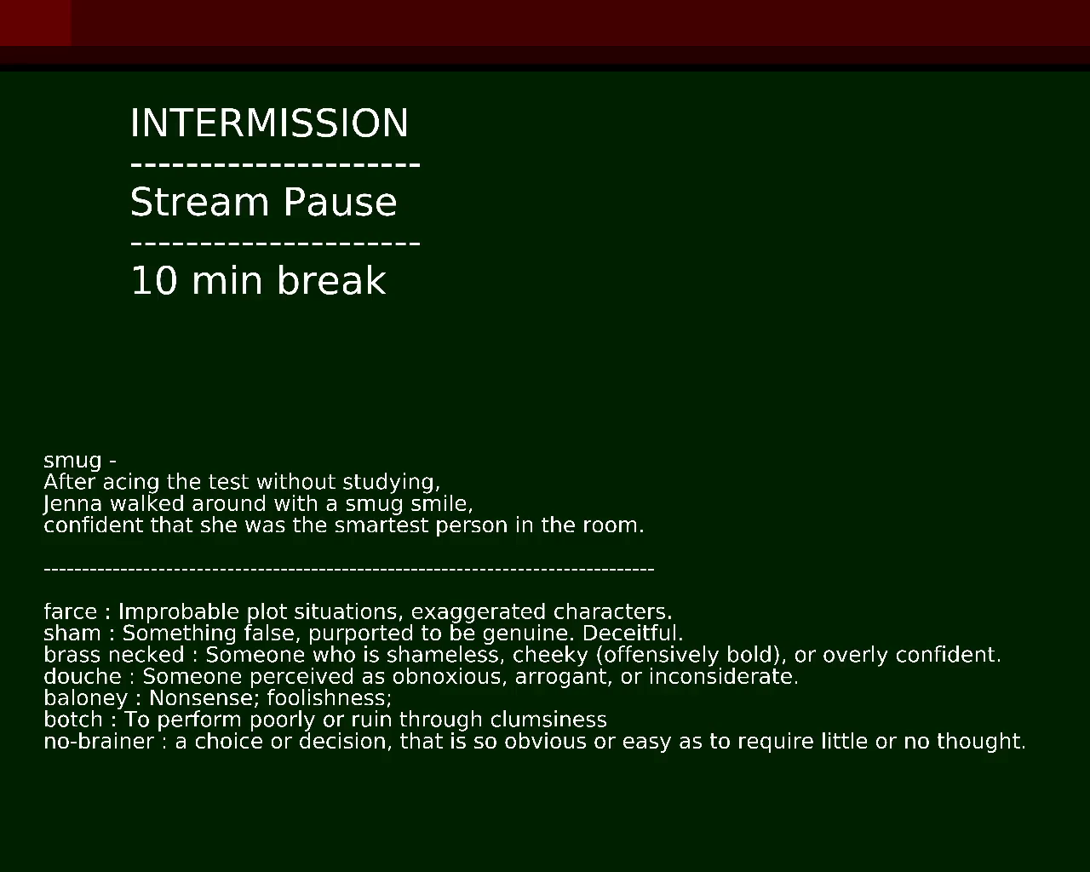
Change the colons after no-brainer, botch and baloney to dashes.
key("BackSpace")
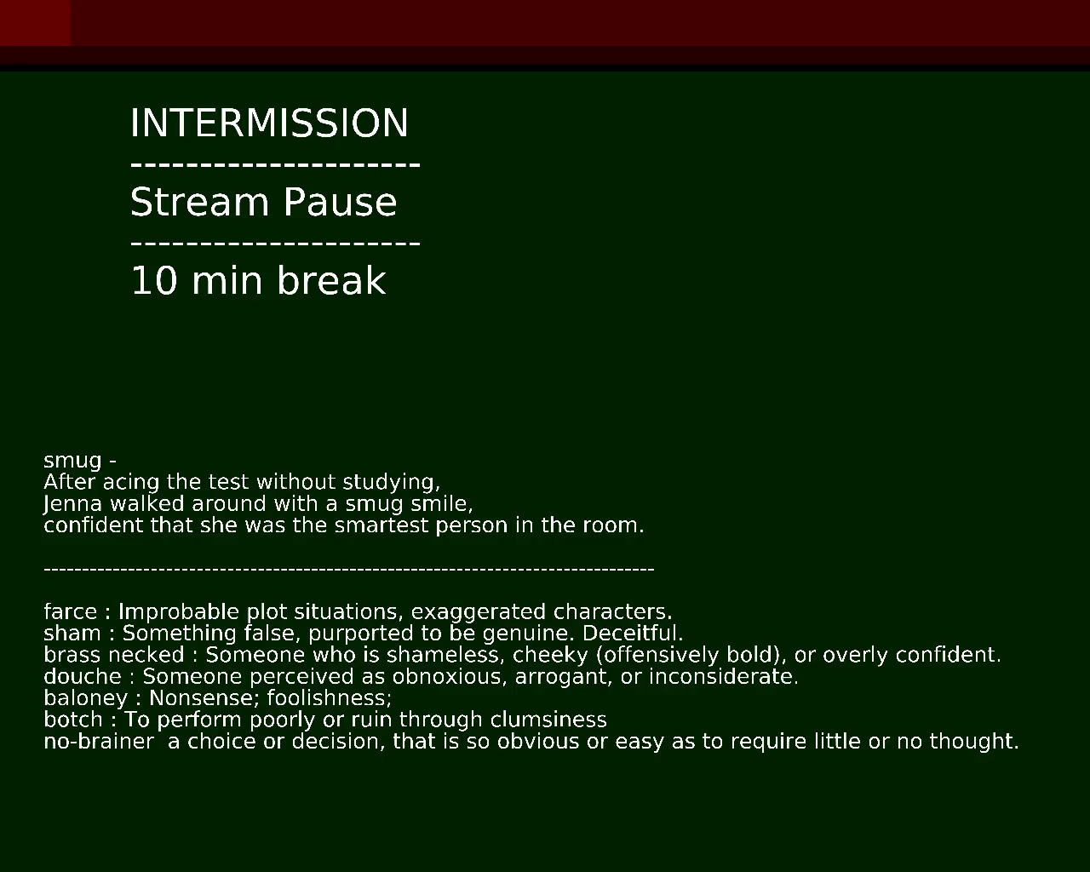
type(",")
type("-")
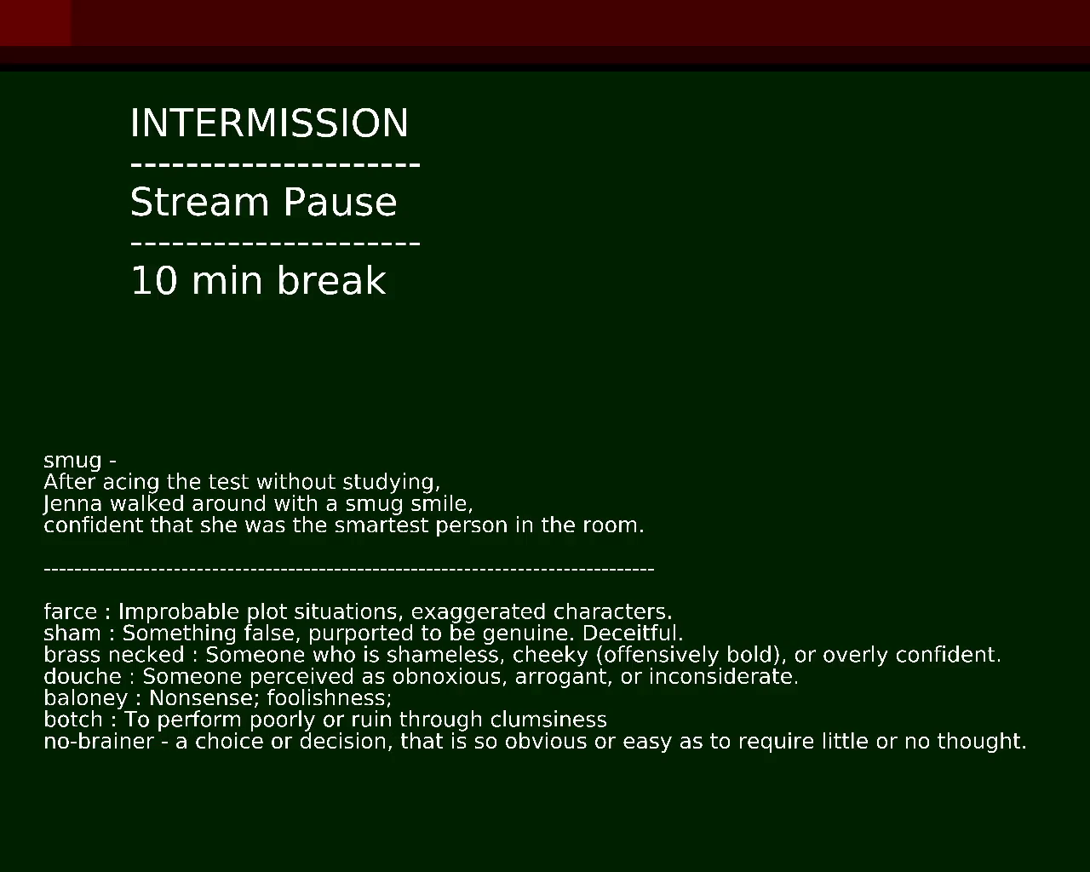
key("BackSpace")
type("-")
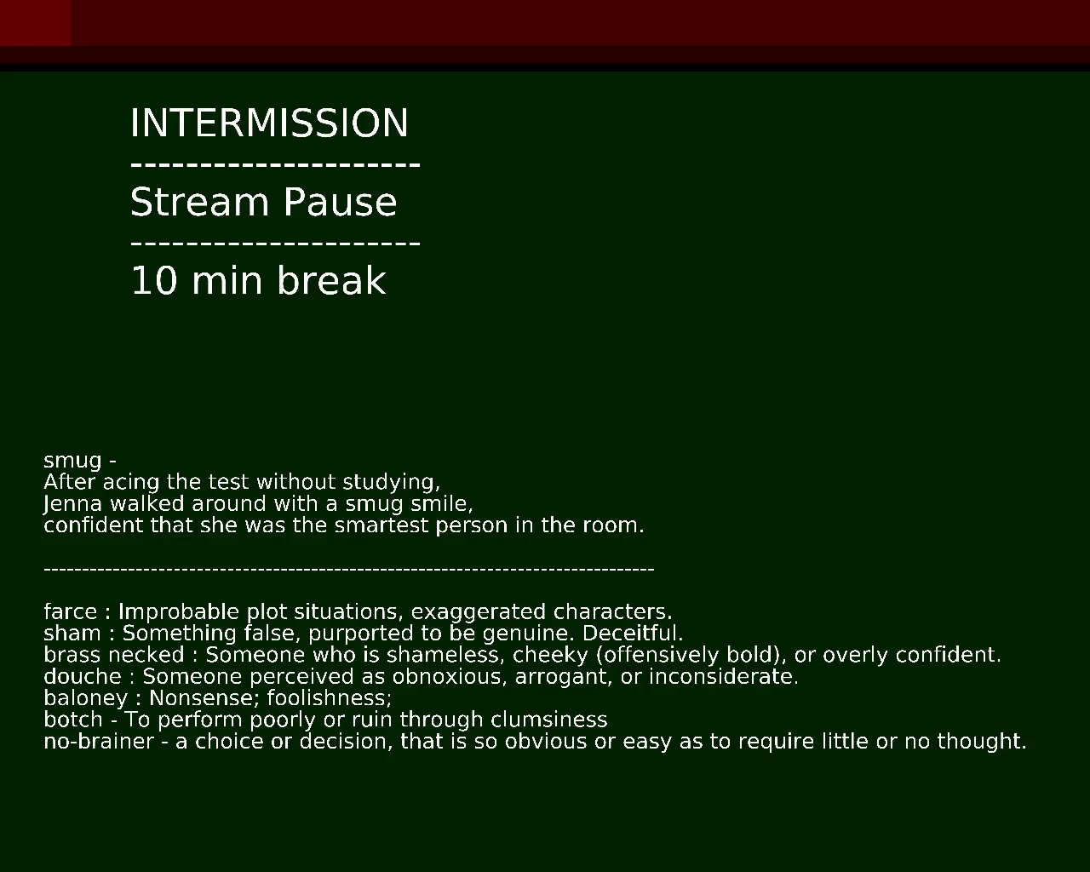
key("BackSpace")
type("-")
Change the colons after douche, sham and farce to dashes.
key("BackSpace")
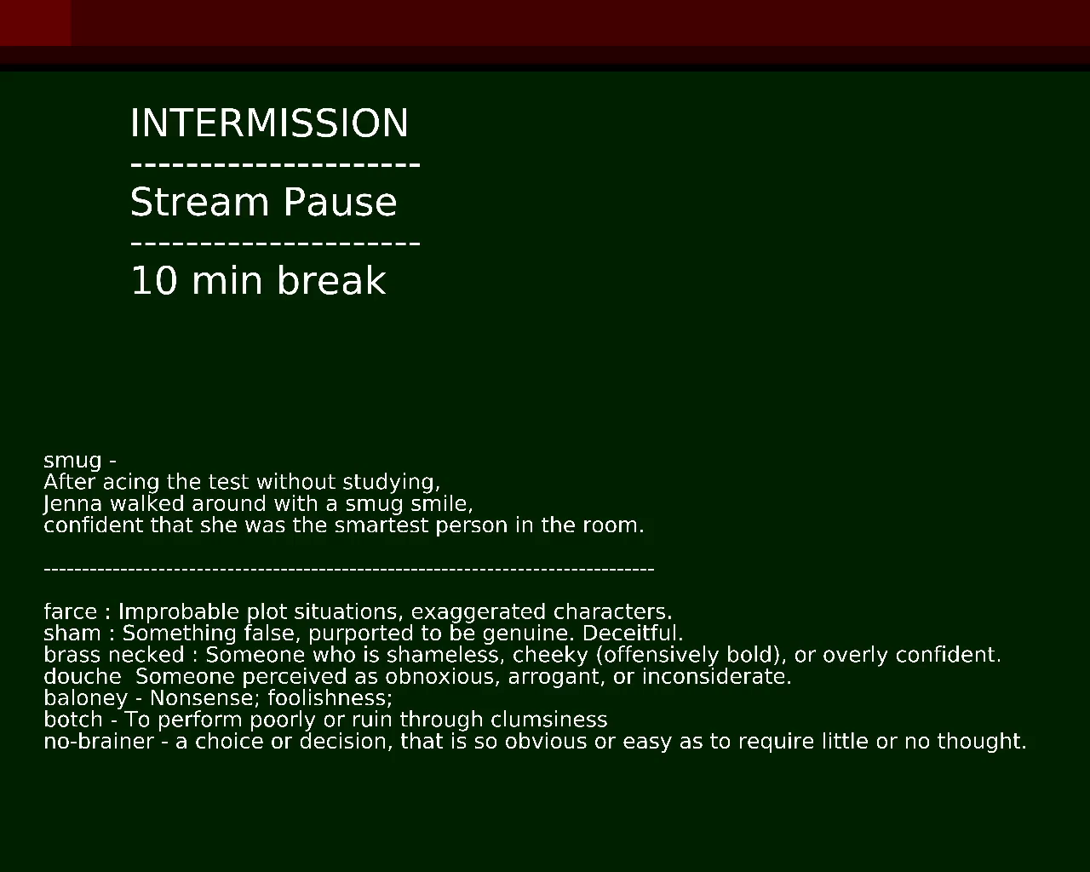
type("-")
key("BackSpace")
type("-")
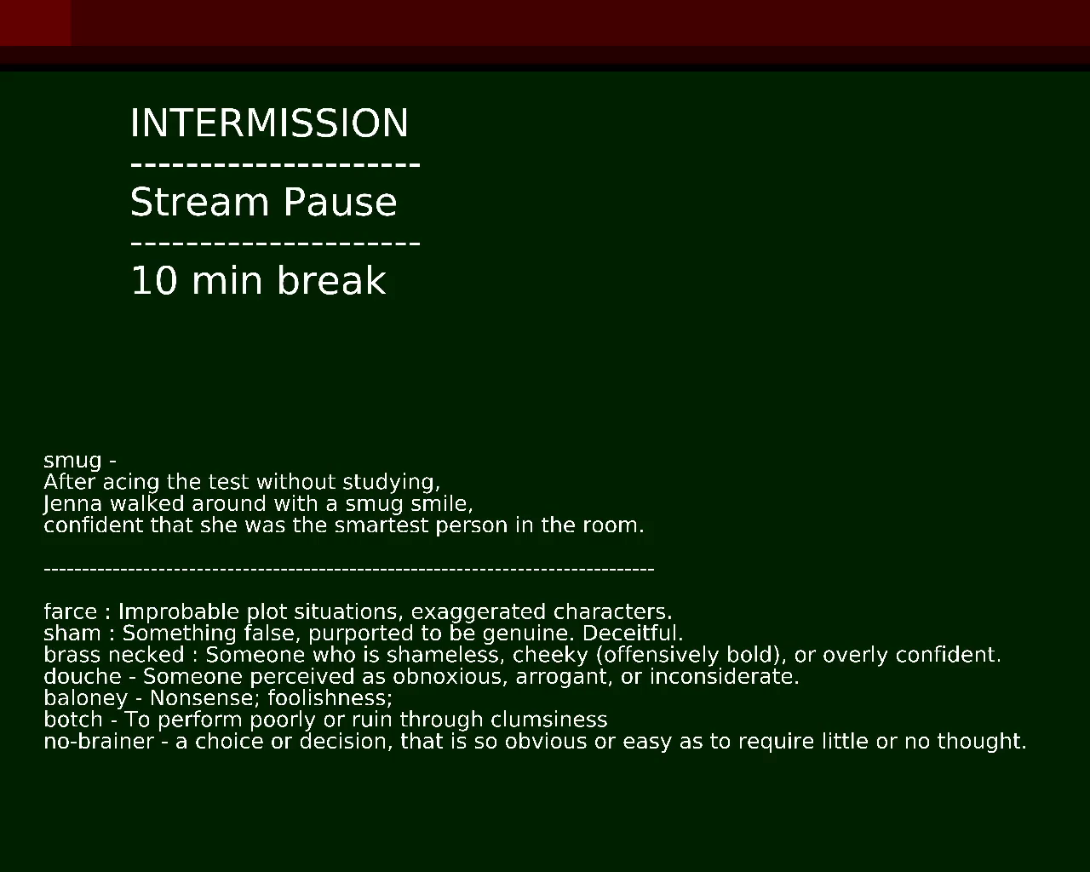
key("BackSpace")
type("-")
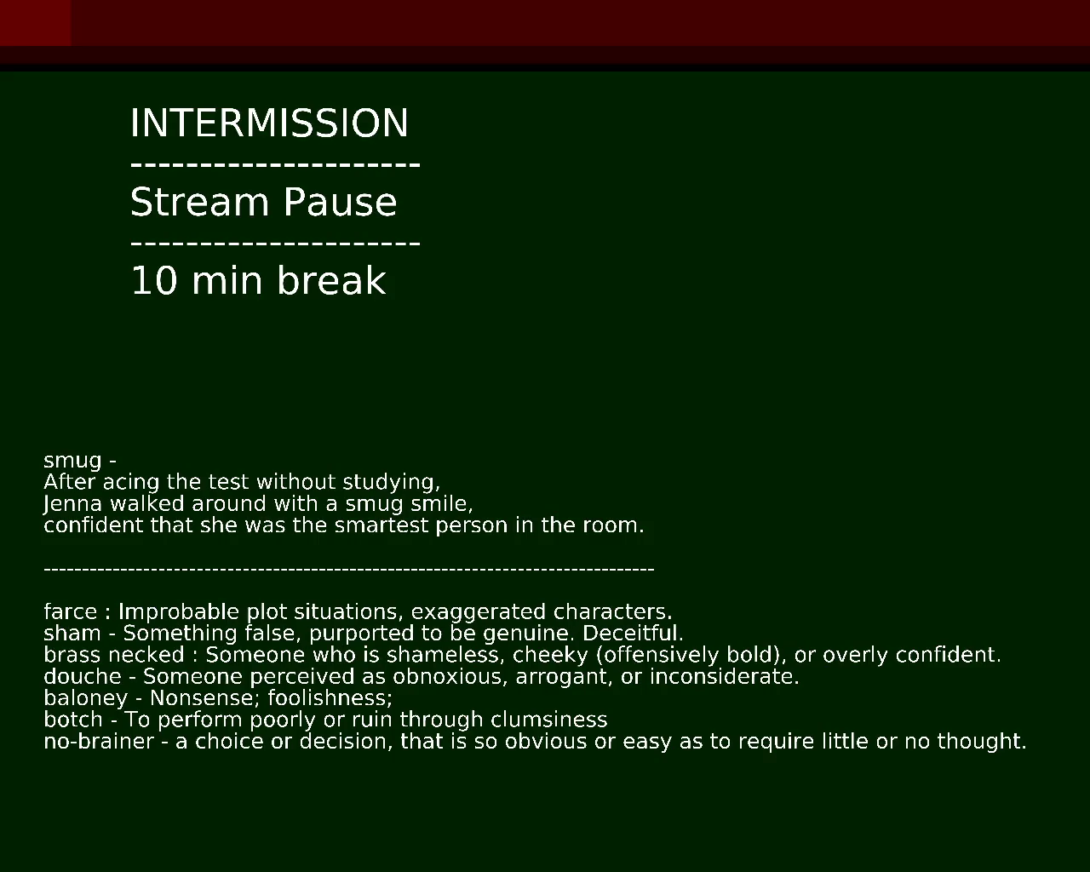
key("BackSpace")
type("-")
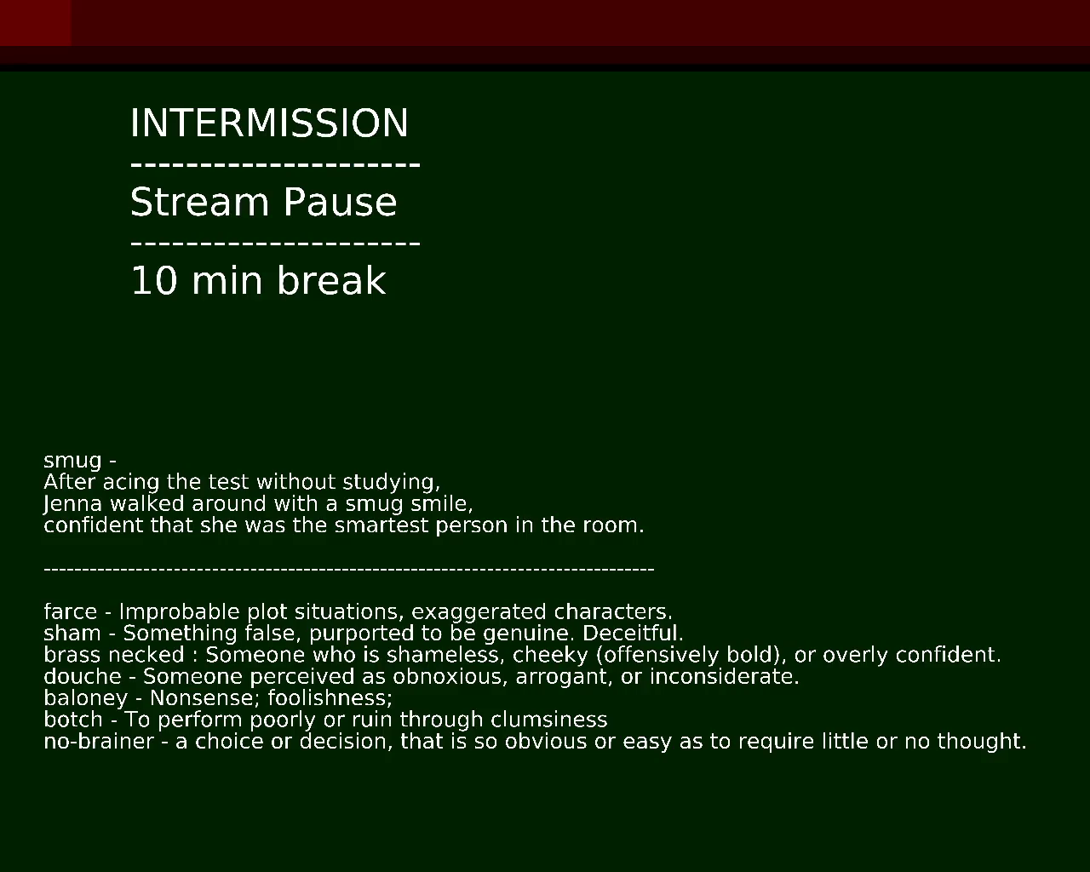
Capitalise the no-brainer definition so it starts with 'A choice or decision'.
key("BackSpace")
type("A")
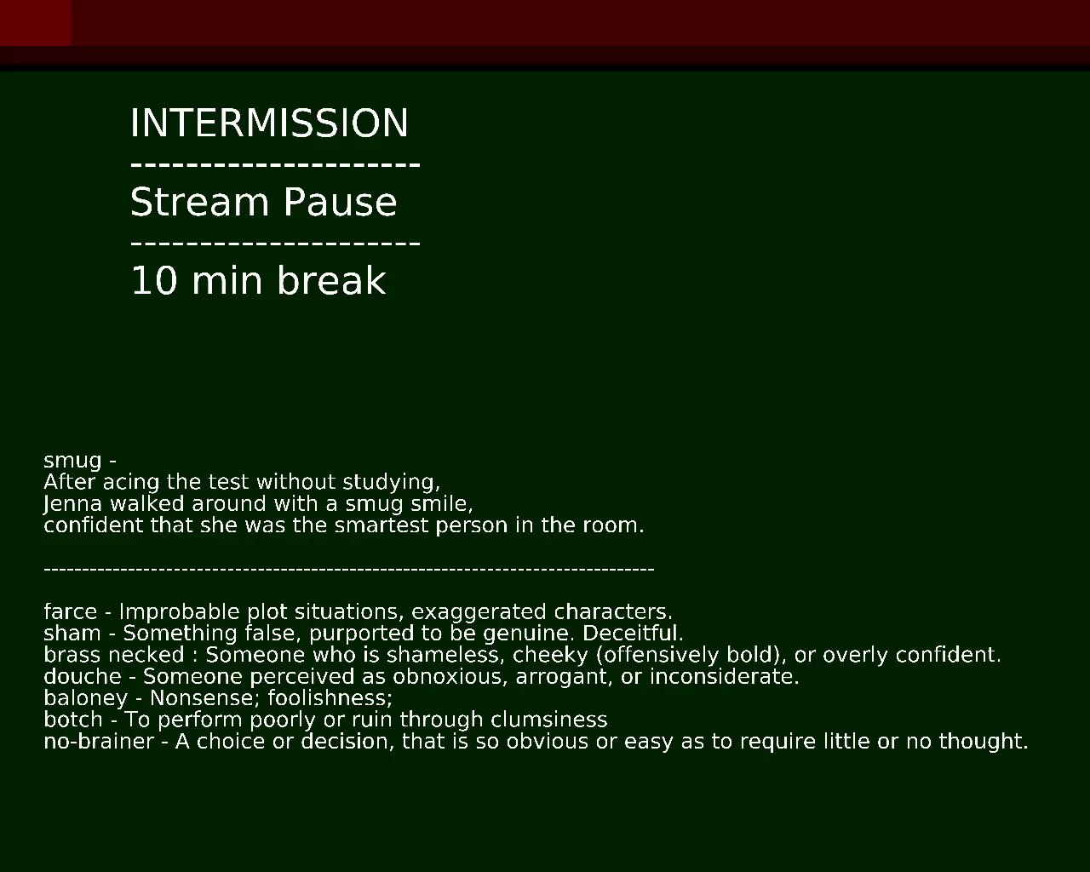